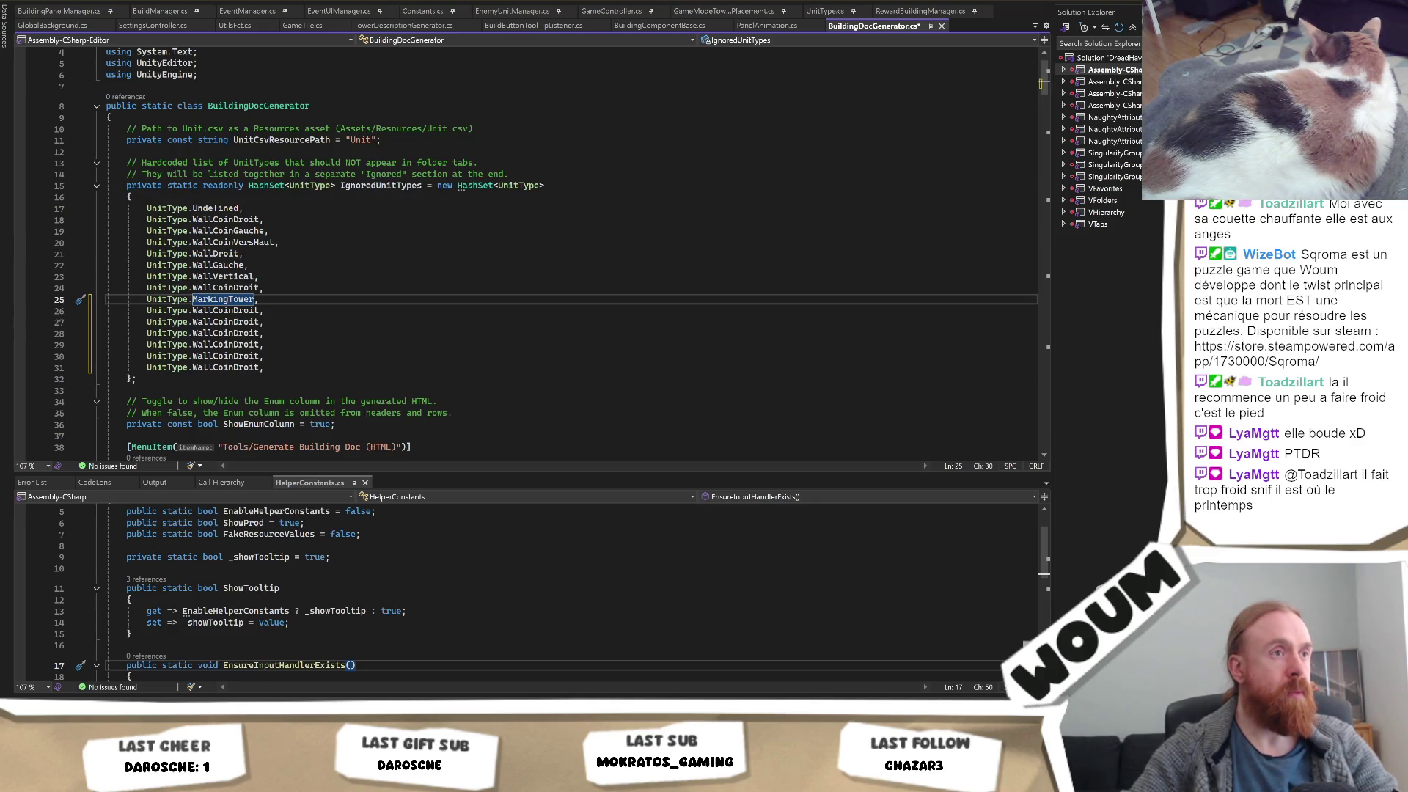
Replace the WallCoinDroit placeholders on lines 26 and 27 with SupportBoostDamage and SupportBoostDamageTmp
double_click(225, 310)
text(Supp)
key(Tab)
click(305, 311)
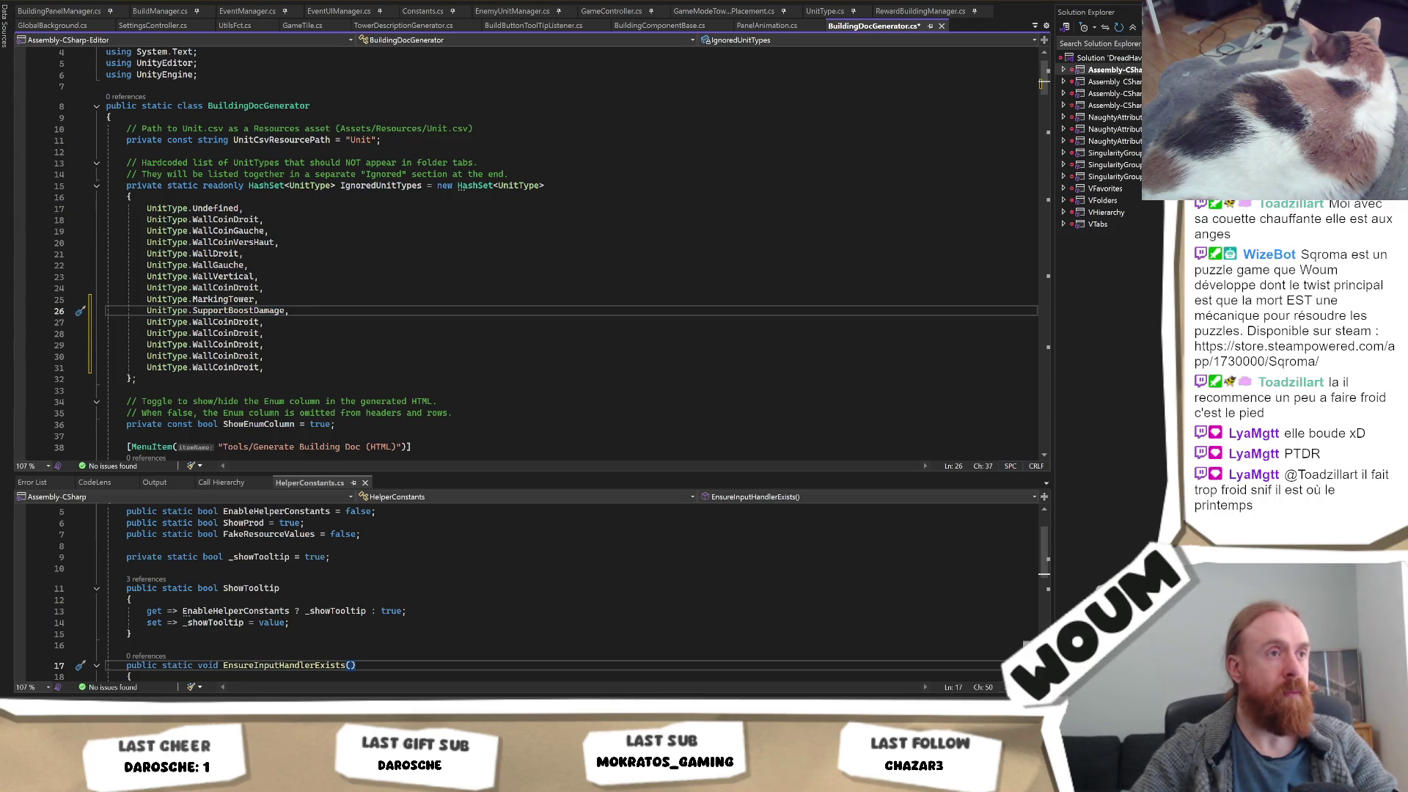
double_click(225, 322)
text(SupportBoostDamageTmp,)
key(Down)
key(Tab)
Fill line 28 with a Support completion and paste SupportChangeTargetMostHp onto line 29
double_click(225, 333)
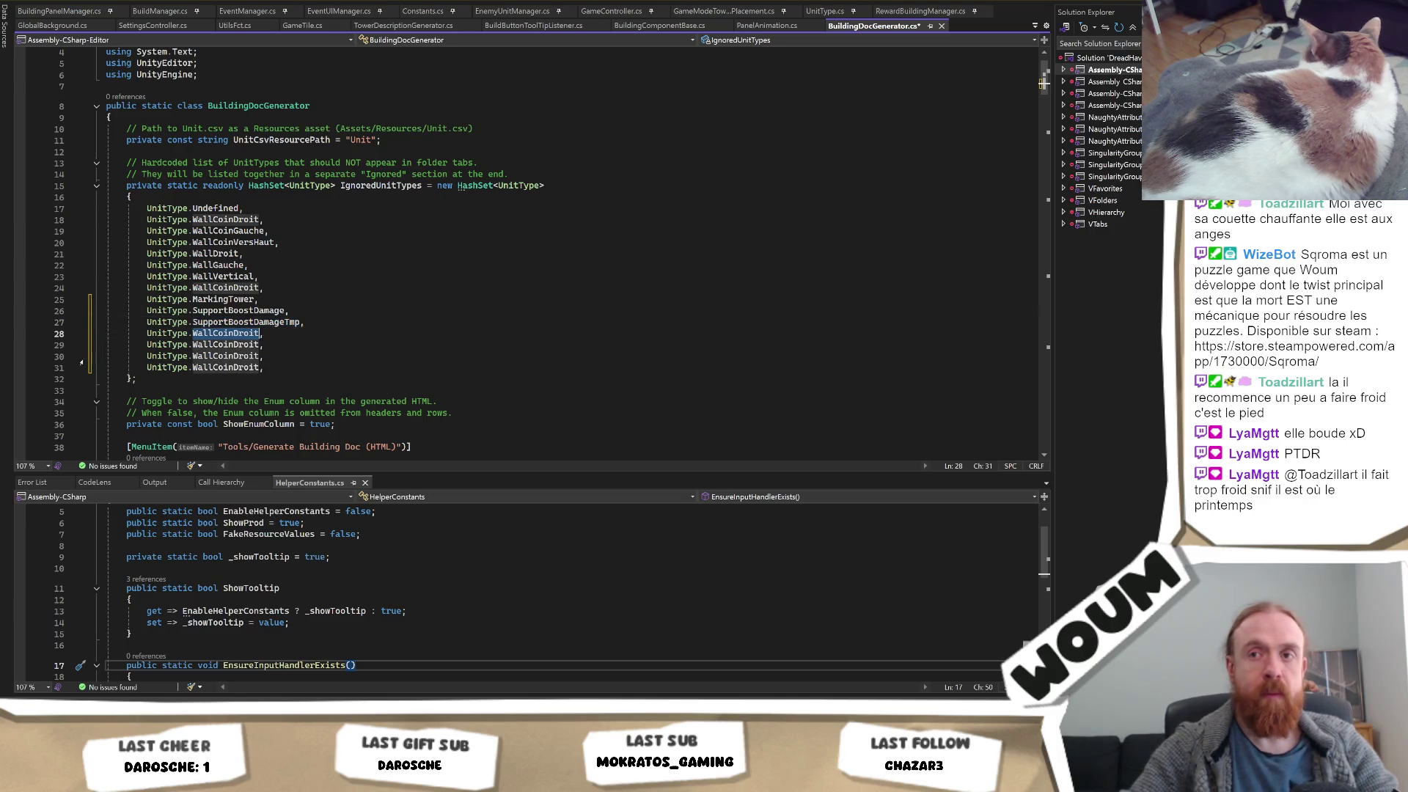
text(SupportBuildingRevenge)
key(Tab)
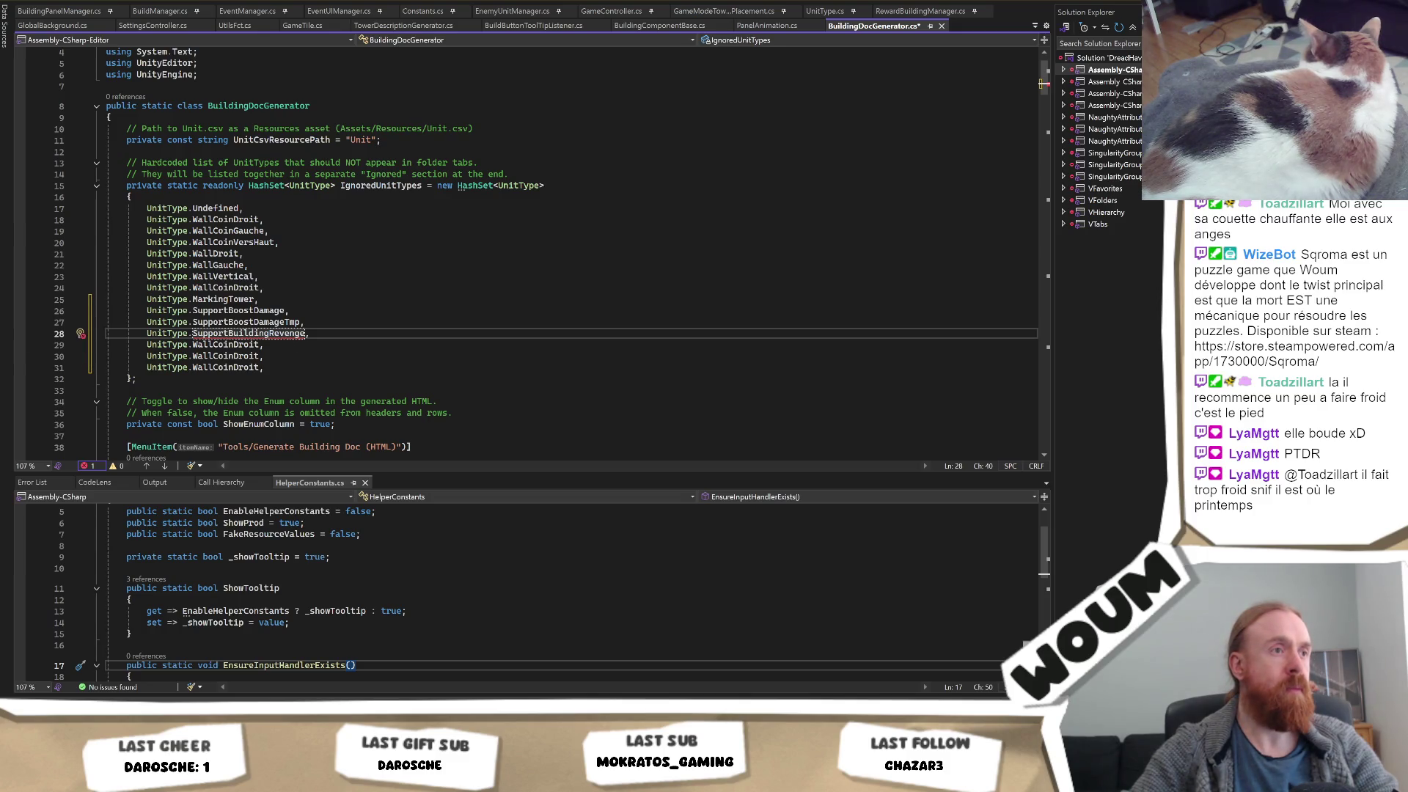
double_click(225, 344)
text(SupportChangeTargetMostHp)
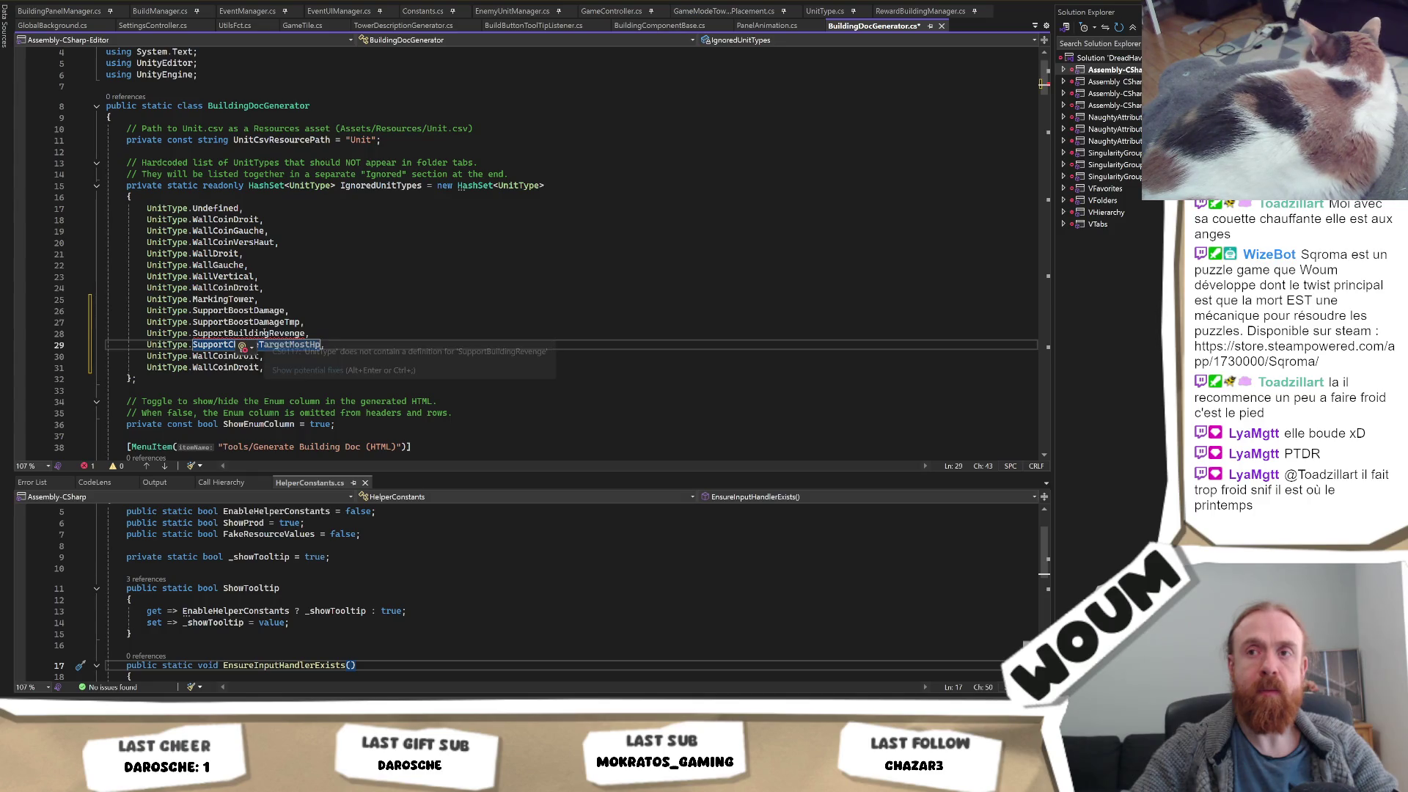
Copy SupportChangeRevenge from UnitType.cs to replace the wrong name on line 28
ctrl+click(242, 322)
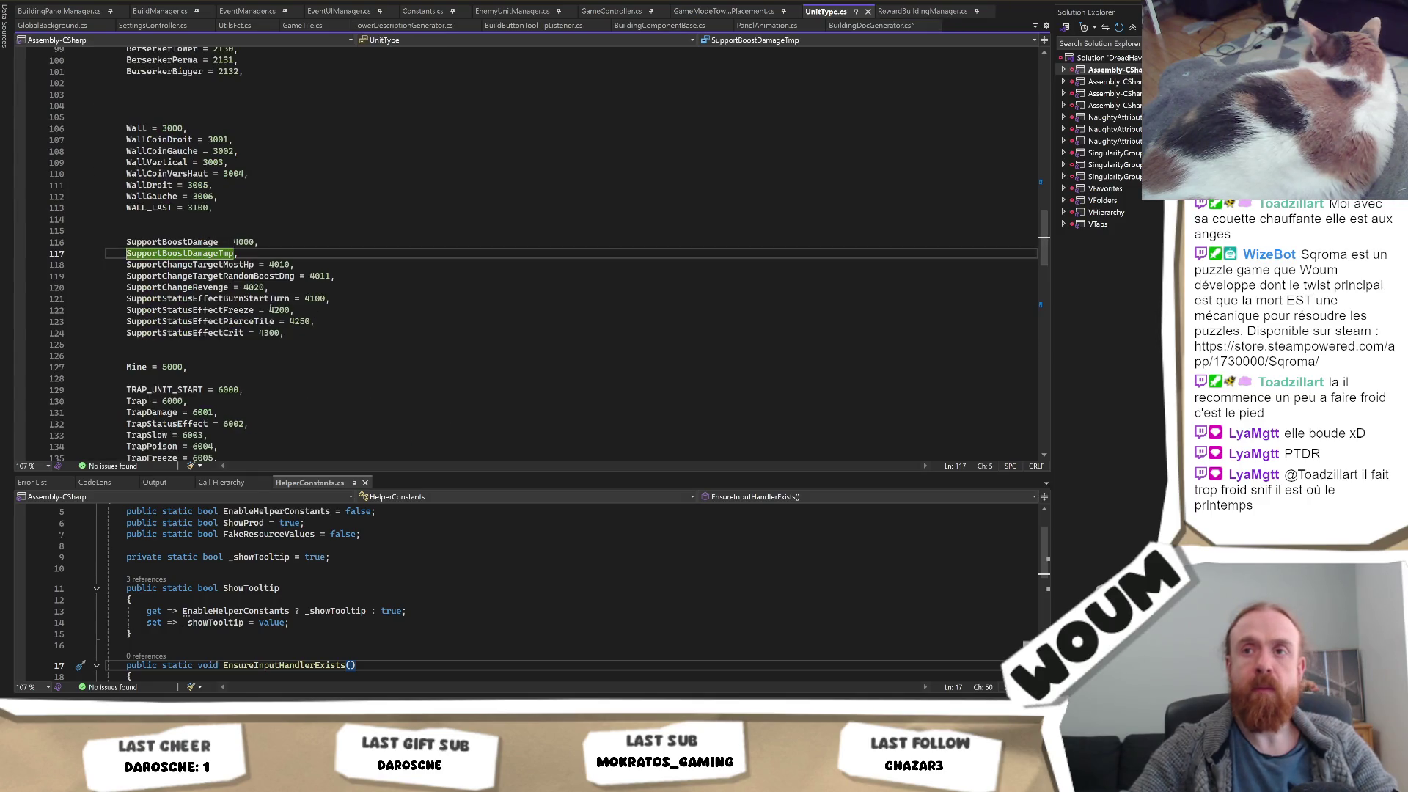
click(212, 288)
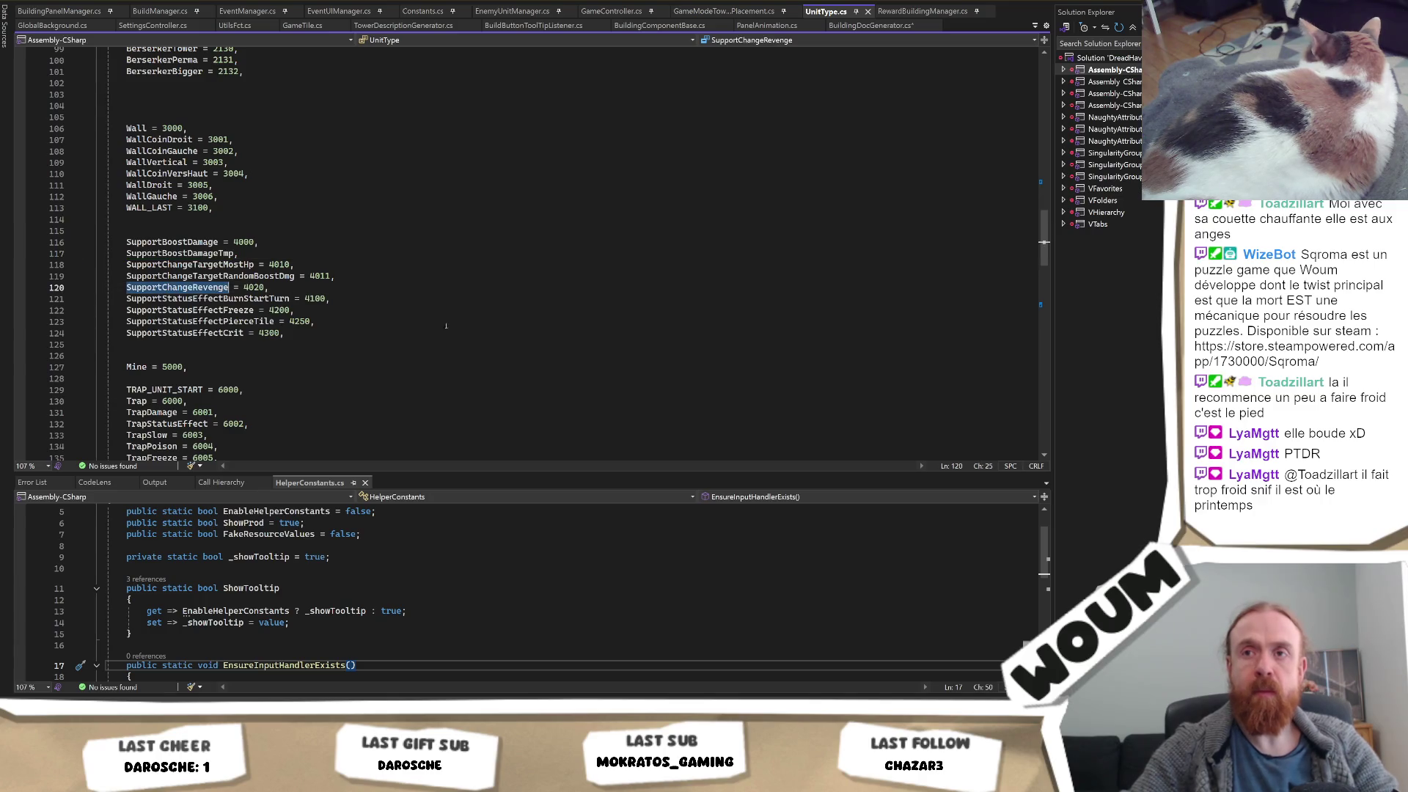
key(ctrl+minus)
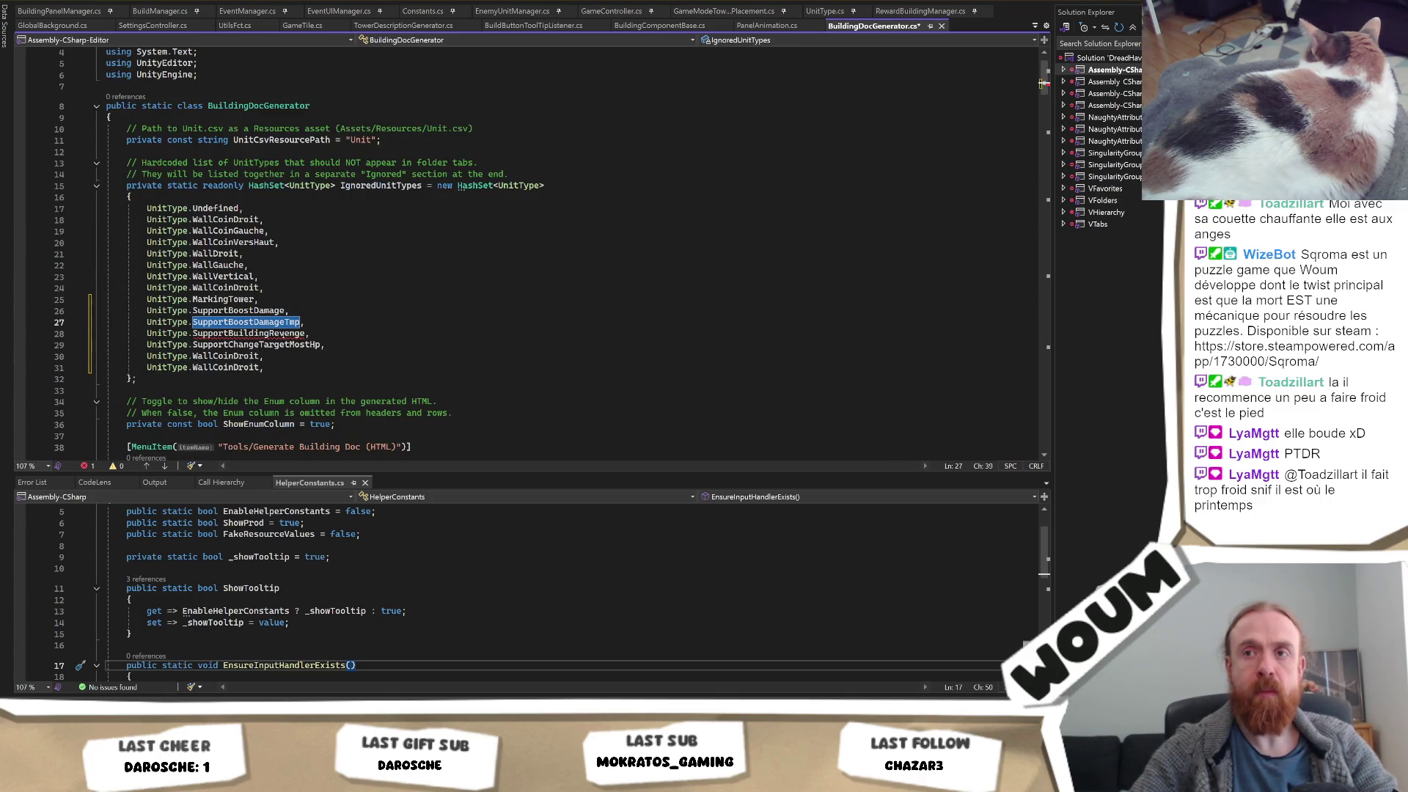
key(ctrl+v)
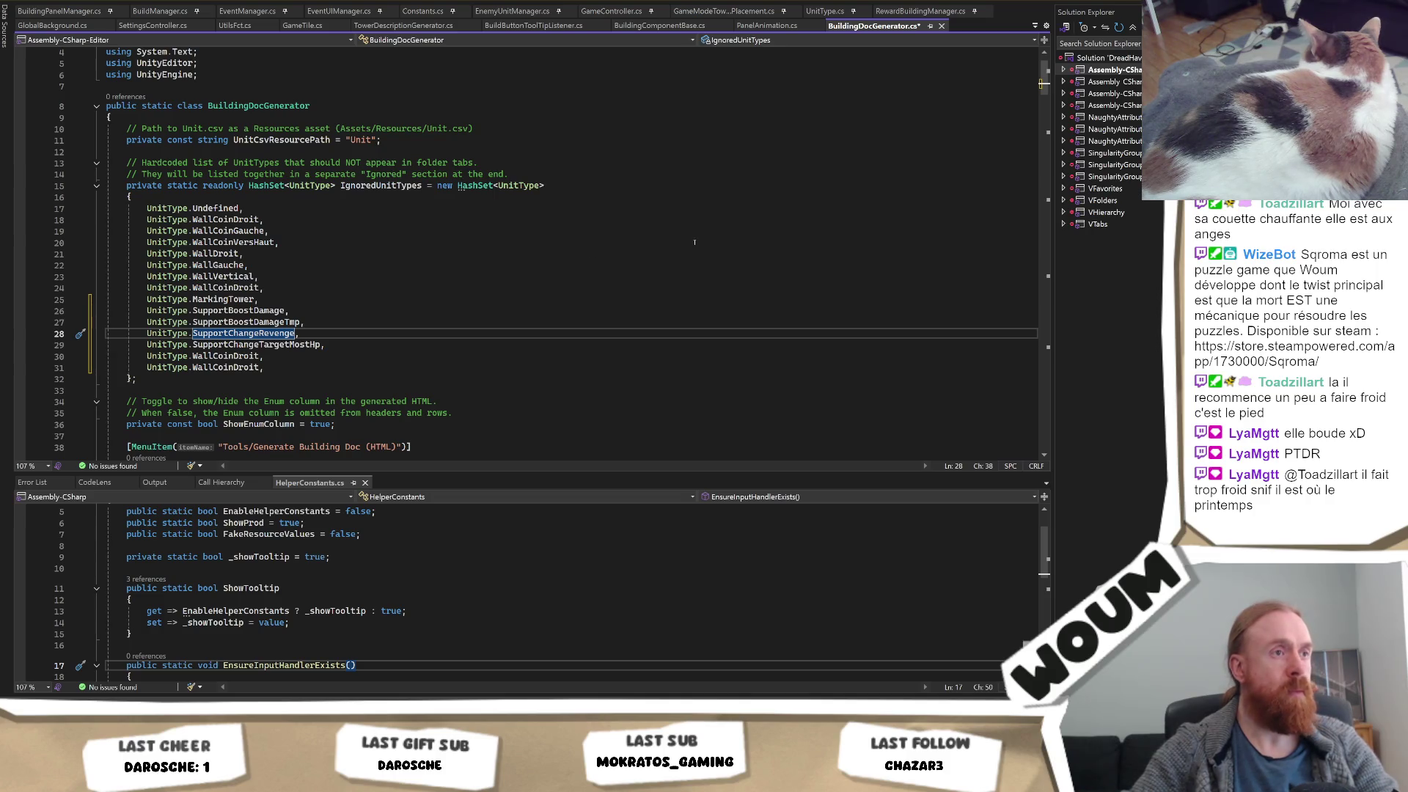
Search the whole solution for SupportBuildingRevenge
click(682, 265)
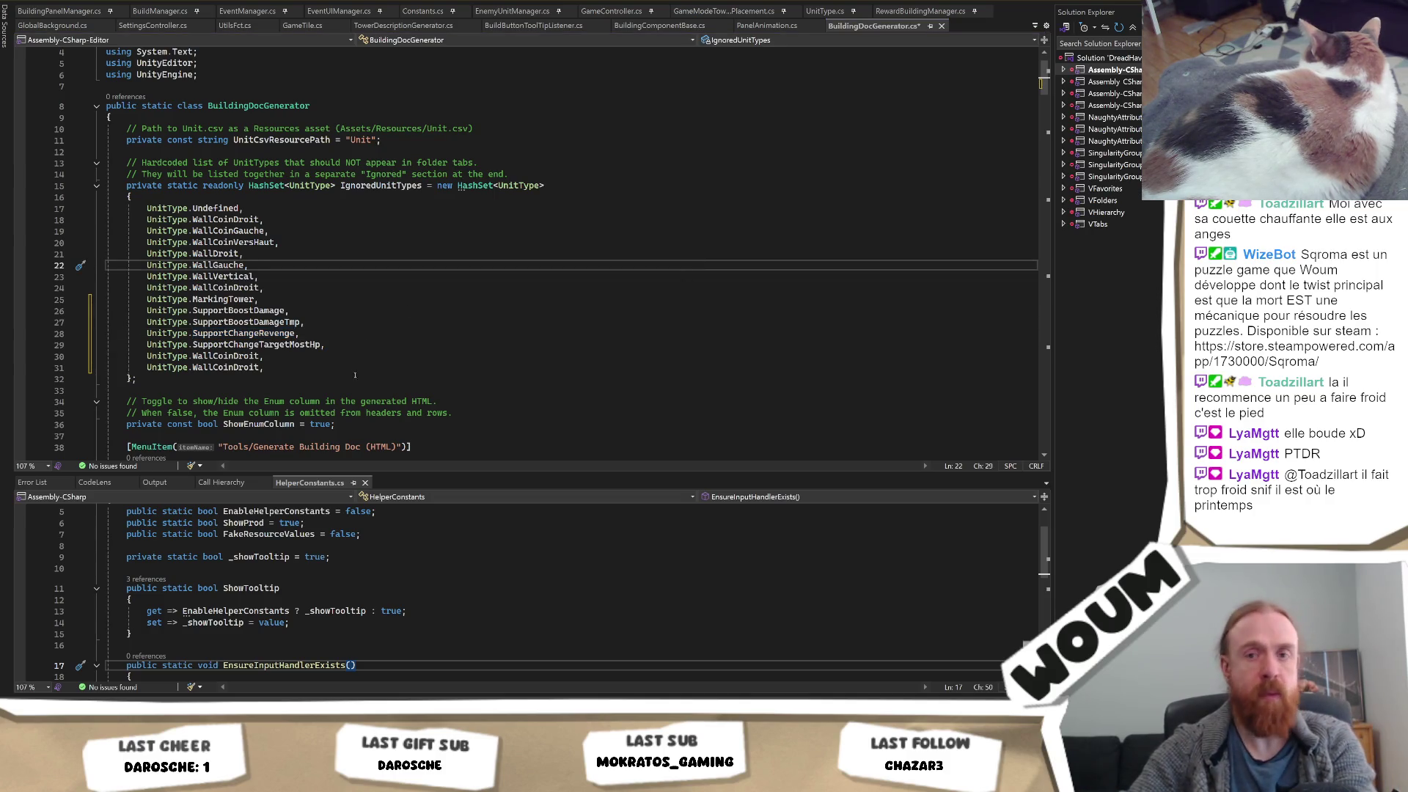
key(ctrl+shift+f)
key(Return)
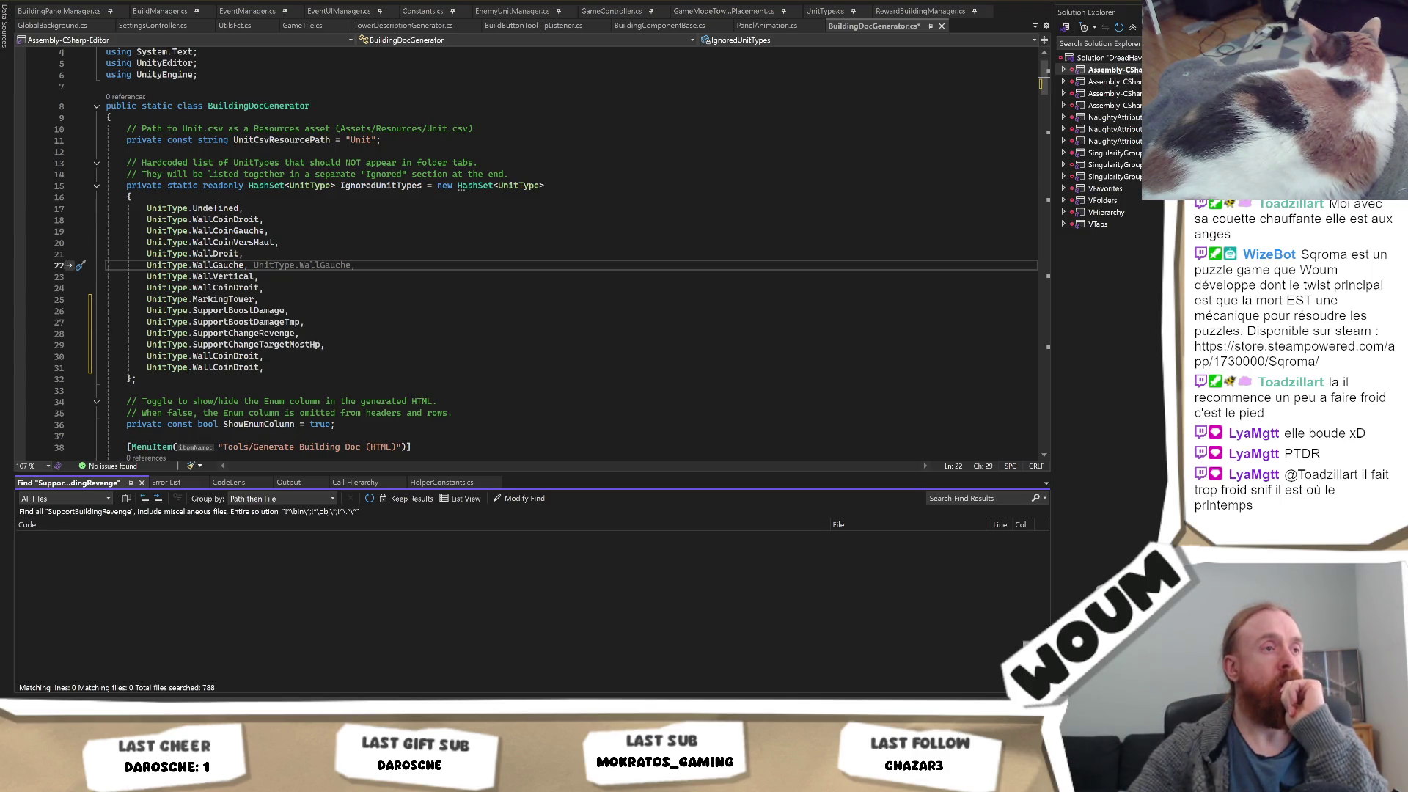
Switch to the Unity Editor after the SupportBuildingRevenge search finds no matches
key(alt+Tab)
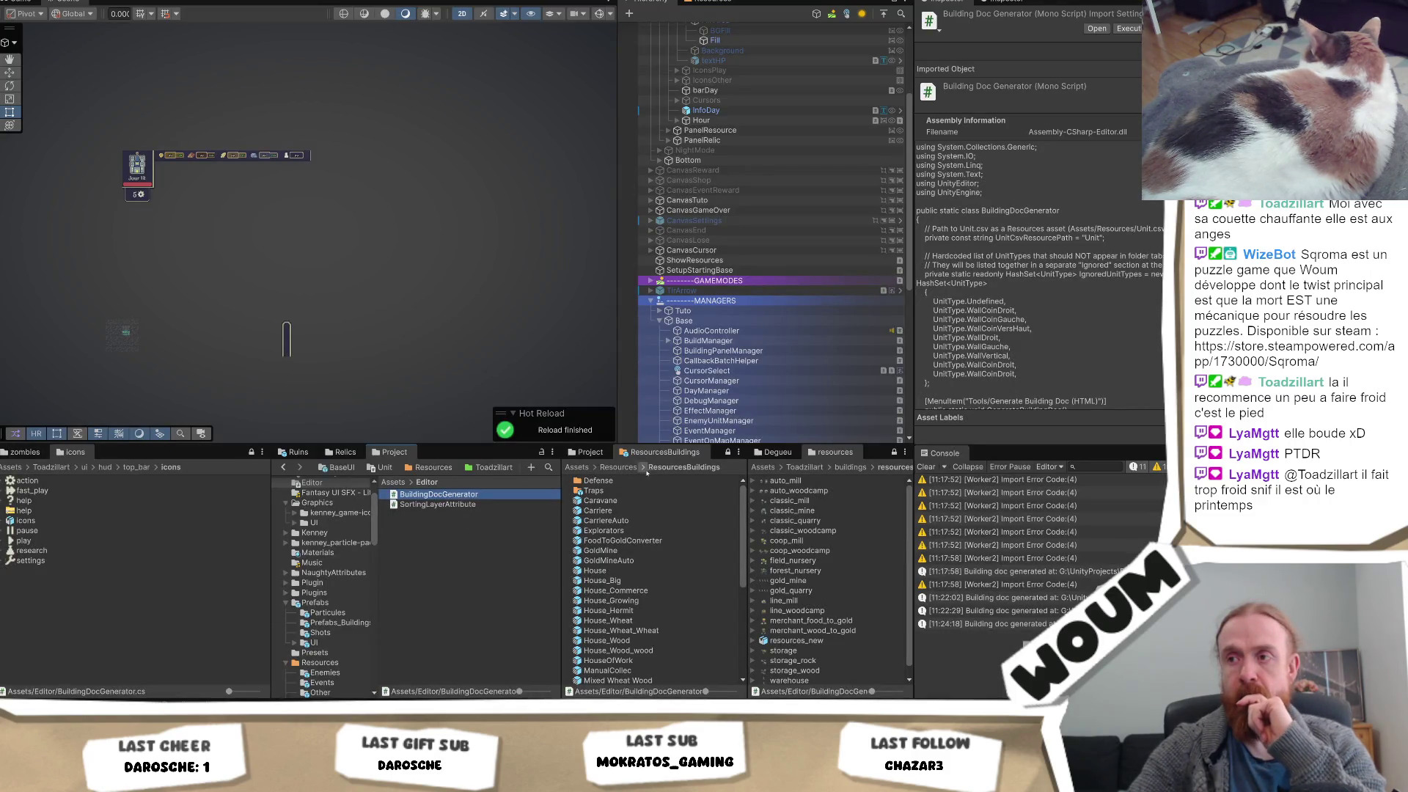
Confirm in the Defense folder that SupportBuildingRevenge's unit type is Support Change Revenge
double_click(599, 481)
scroll(672, 620, down, 3)
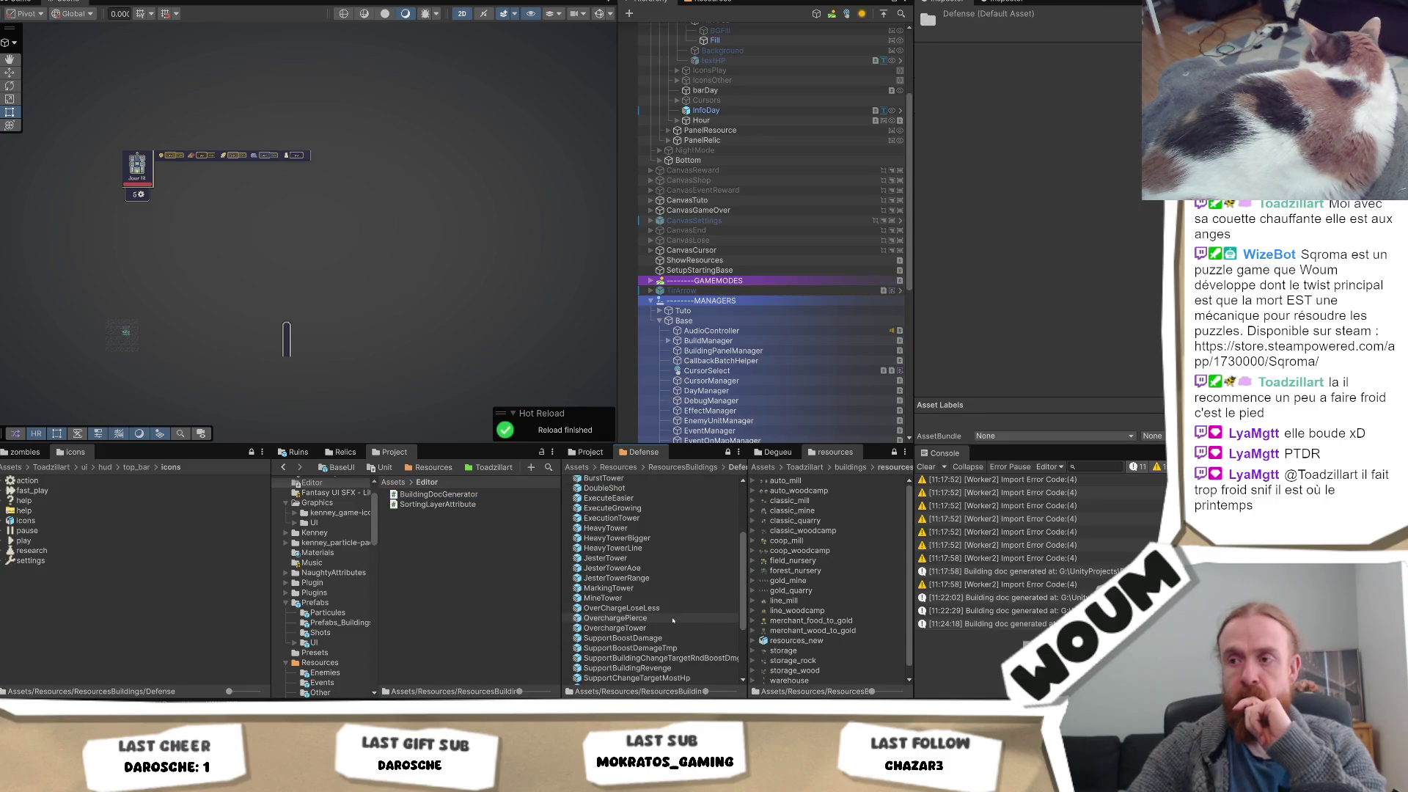
scroll(673, 621, down, 3)
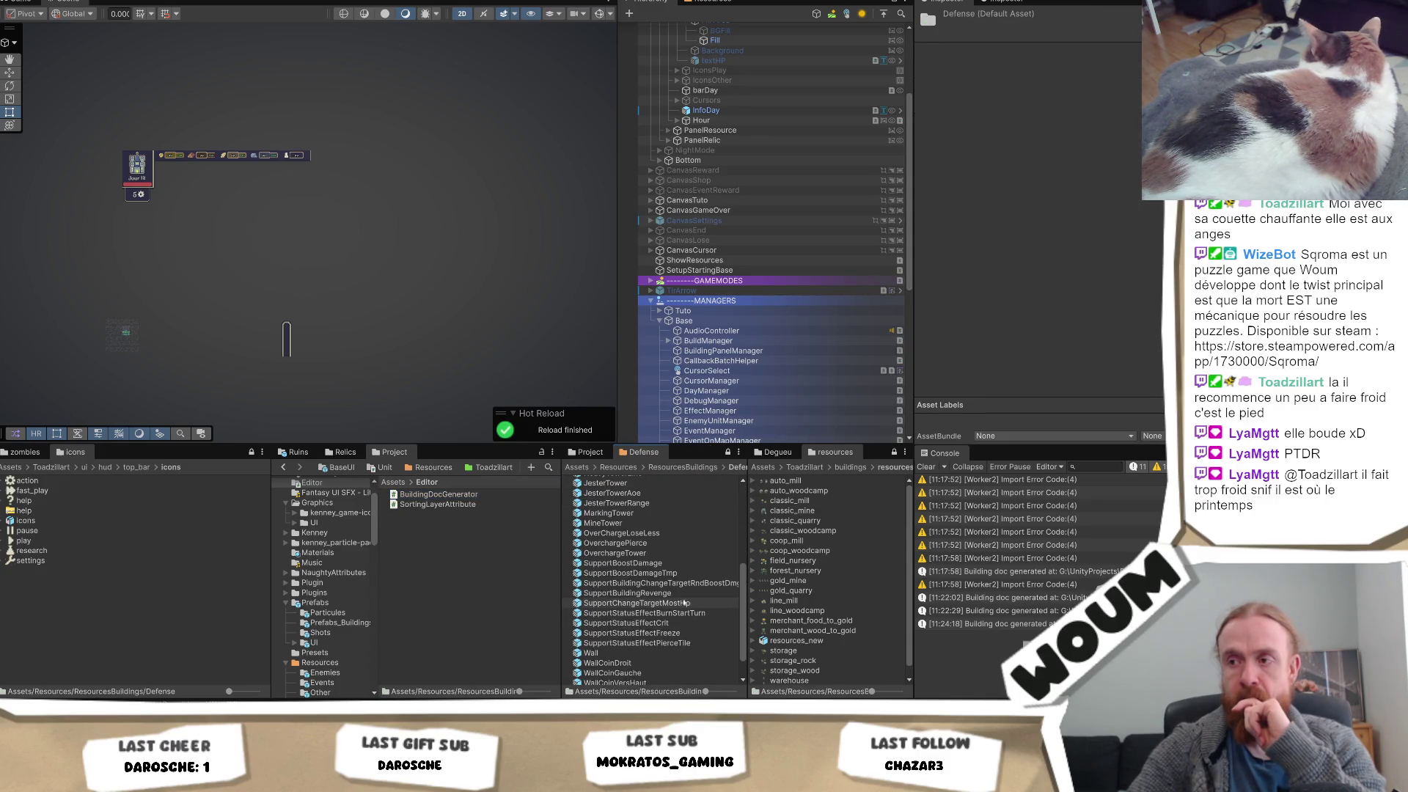
click(661, 593)
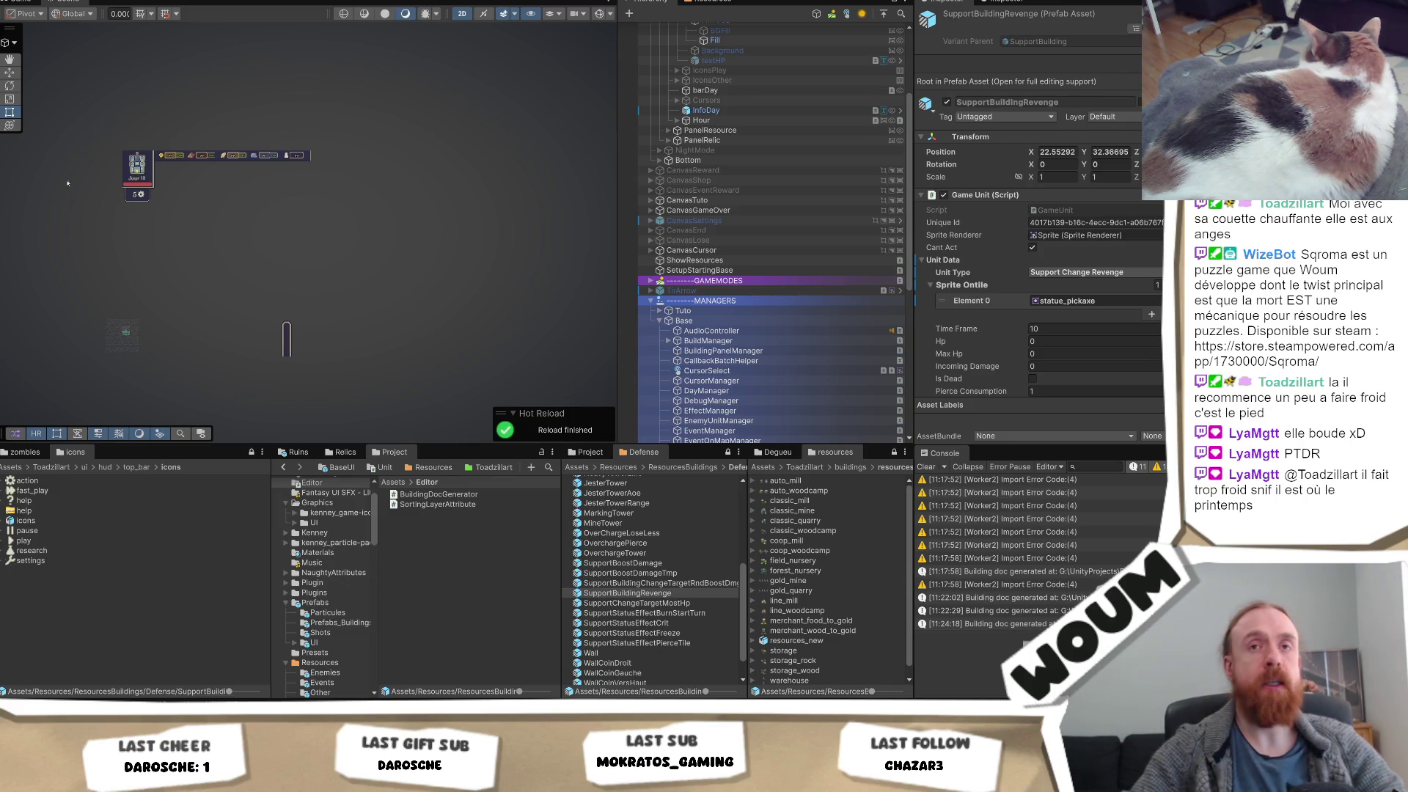
key(alt+Tab)
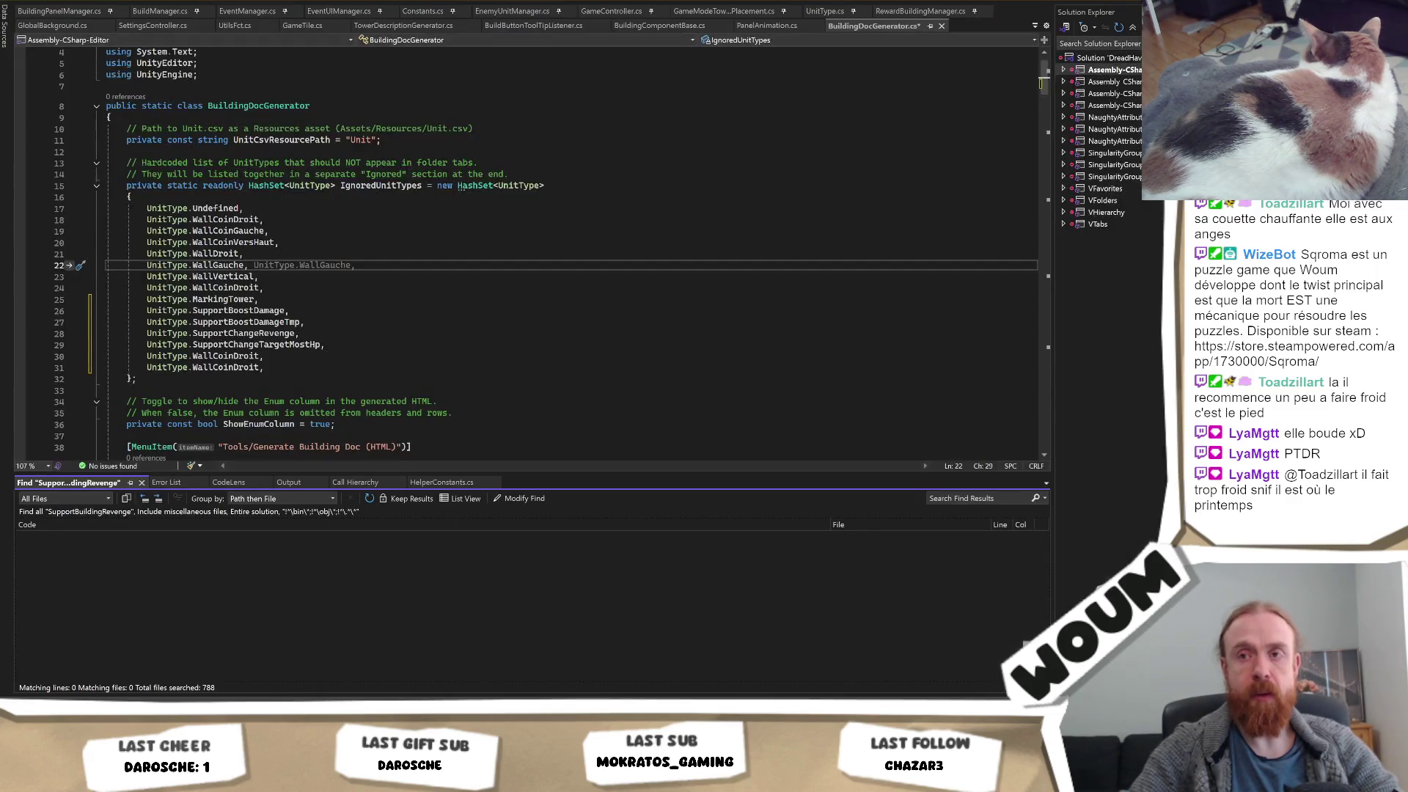
Put SupportChangeTargetRandomBoostDmg on line 30 and duplicate another placeholder line
click(297, 303)
double_click(243, 333)
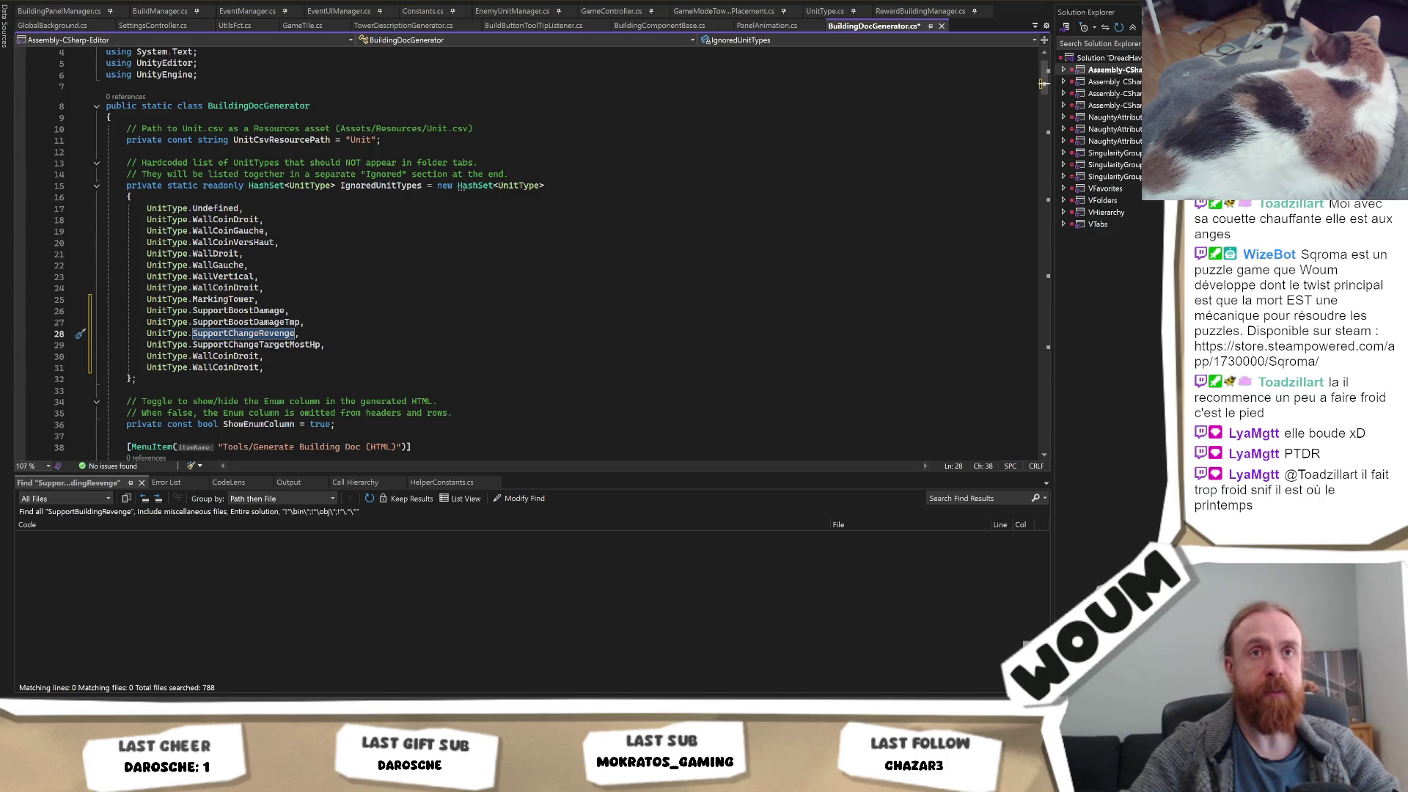
click(203, 359)
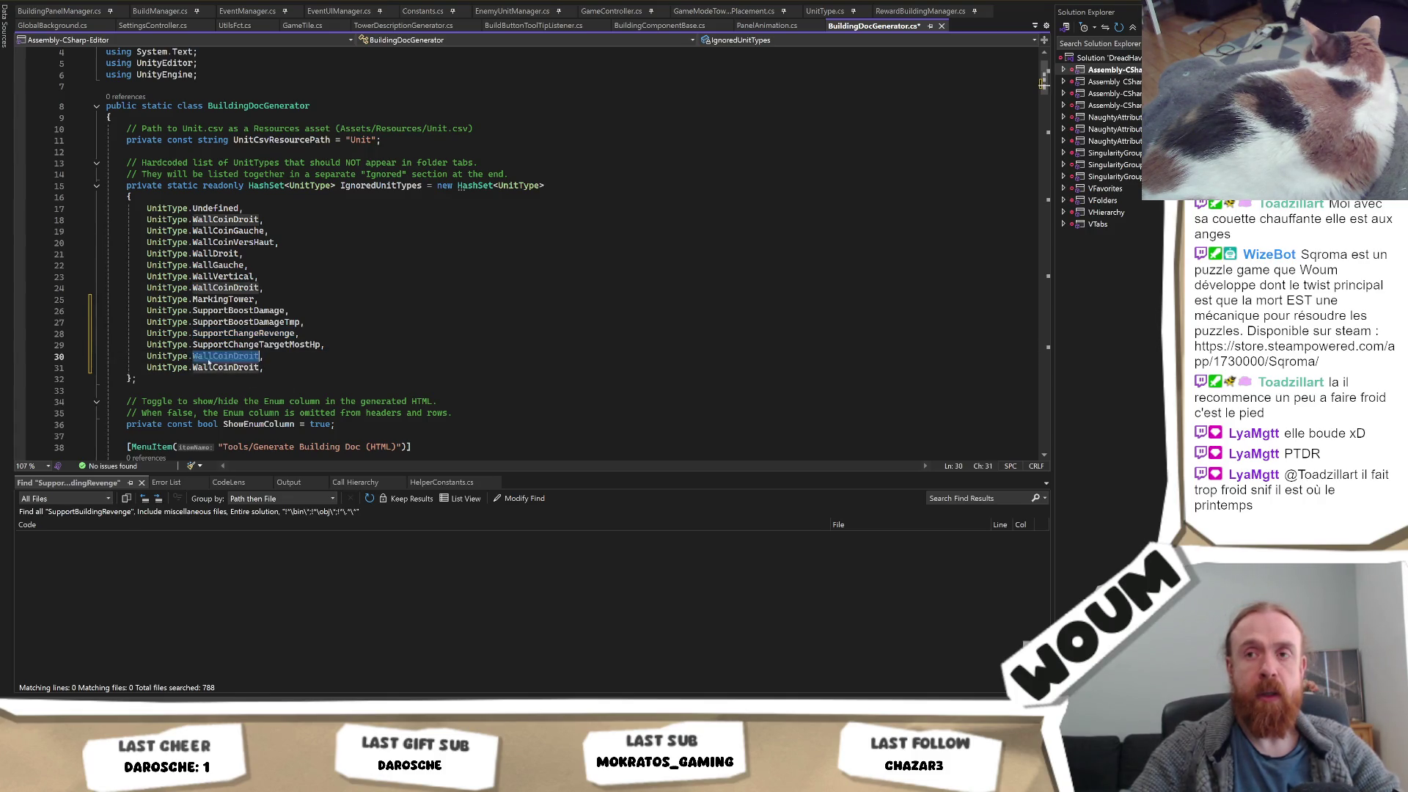
key(Tab)
key(ctrl+d)
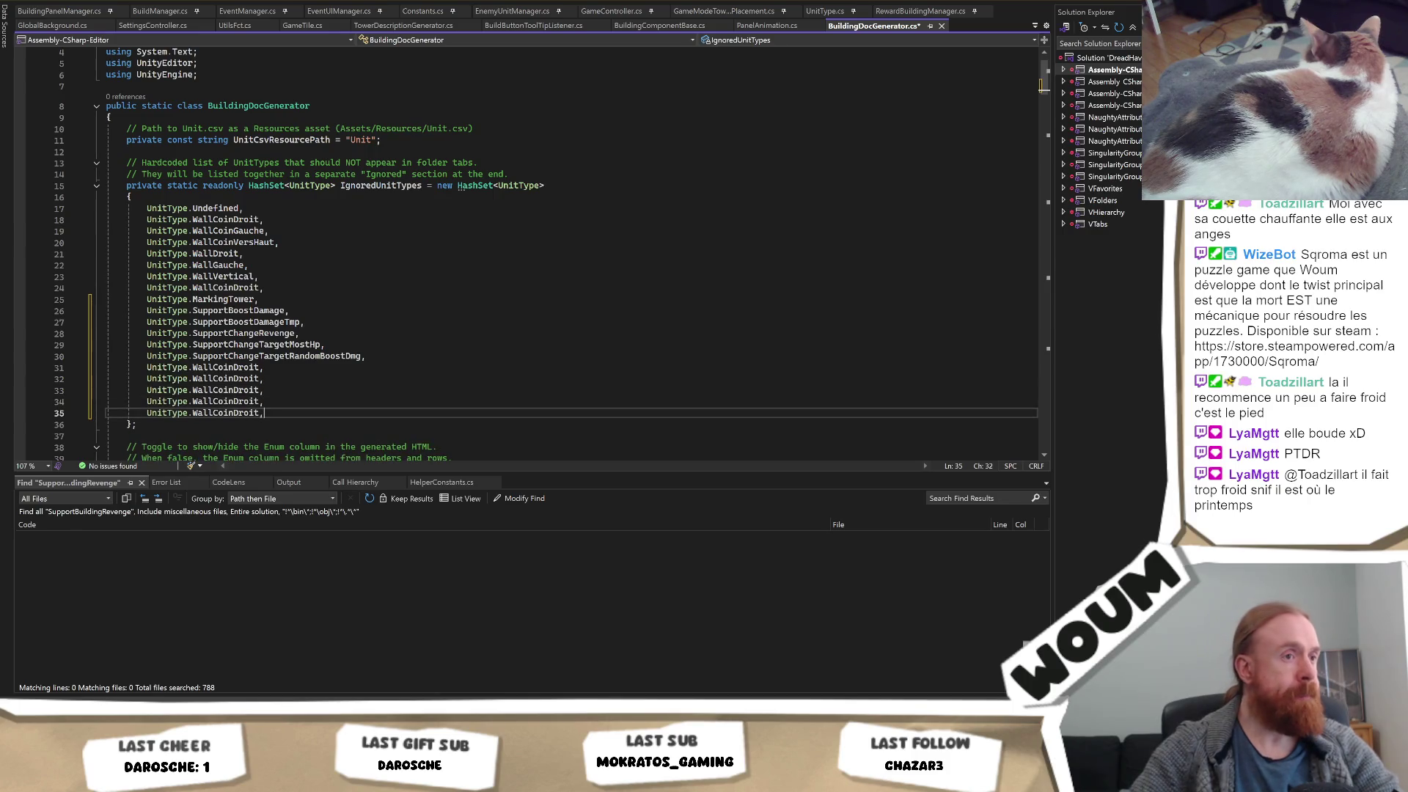
Fill lines 31–34 with SupportStatusEffectBurnStartTurn, Crit, Freeze and PierceTile, then reload in Unity
double_click(226, 368)
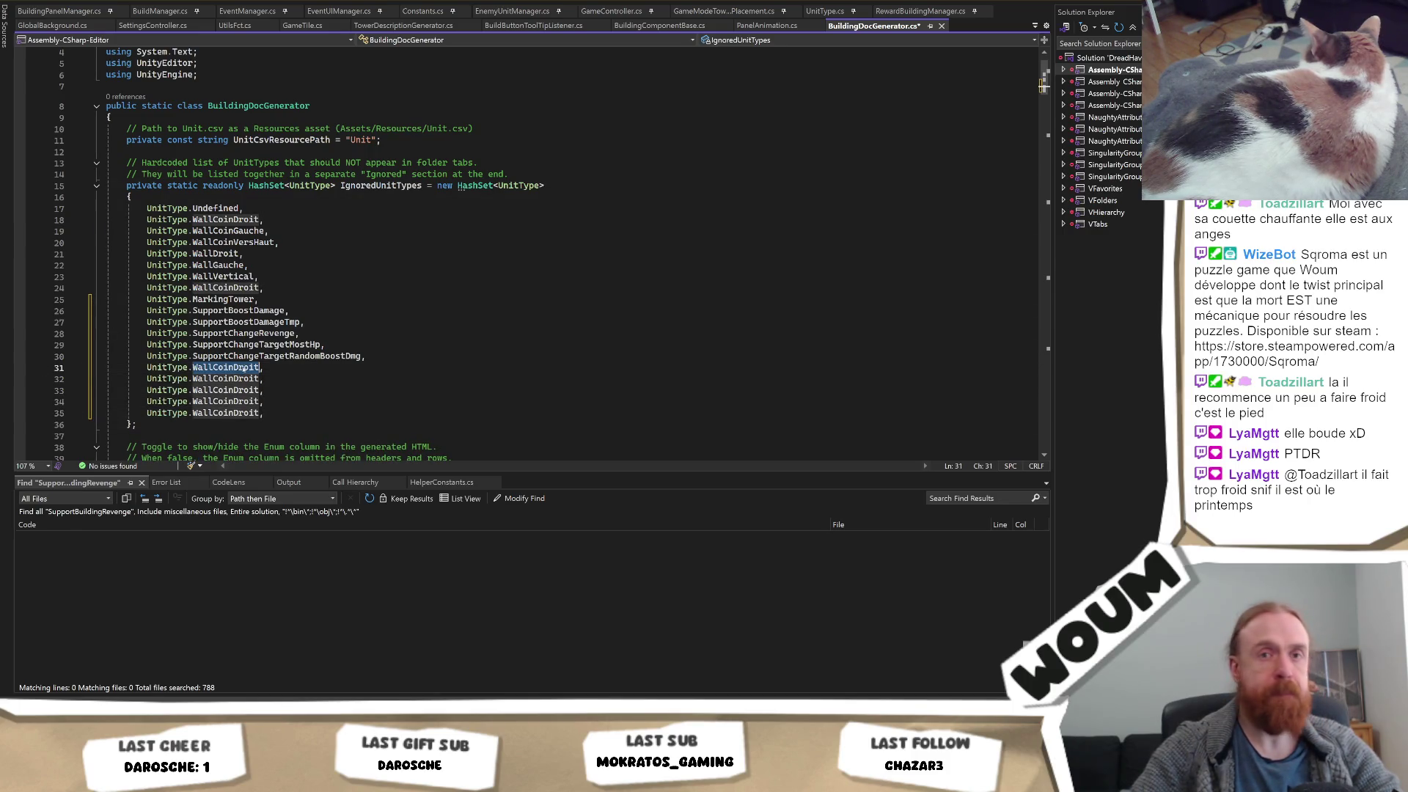
text(SupportStatusEffectBurnStartTurn)
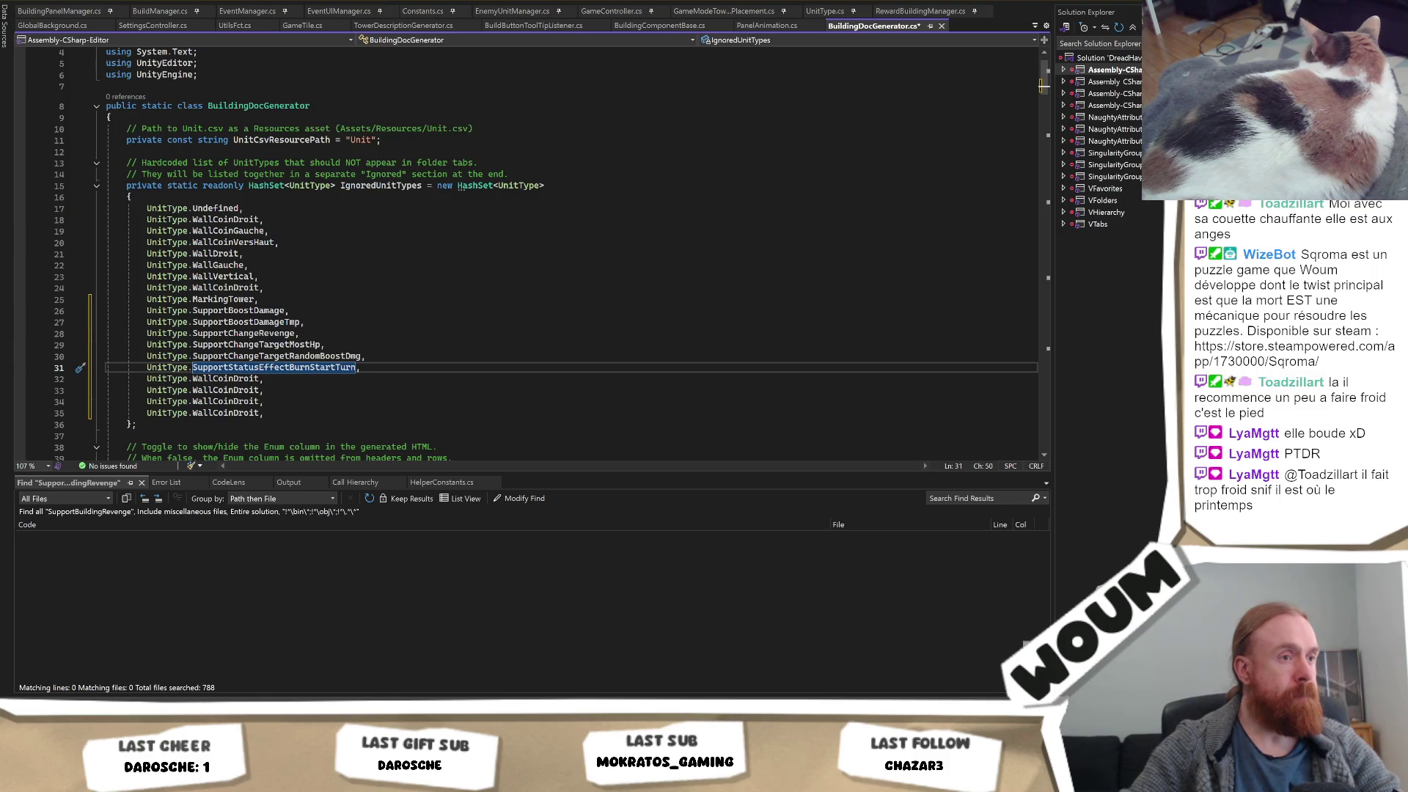
double_click(225, 378)
text(SupportStatusEffectCrit)
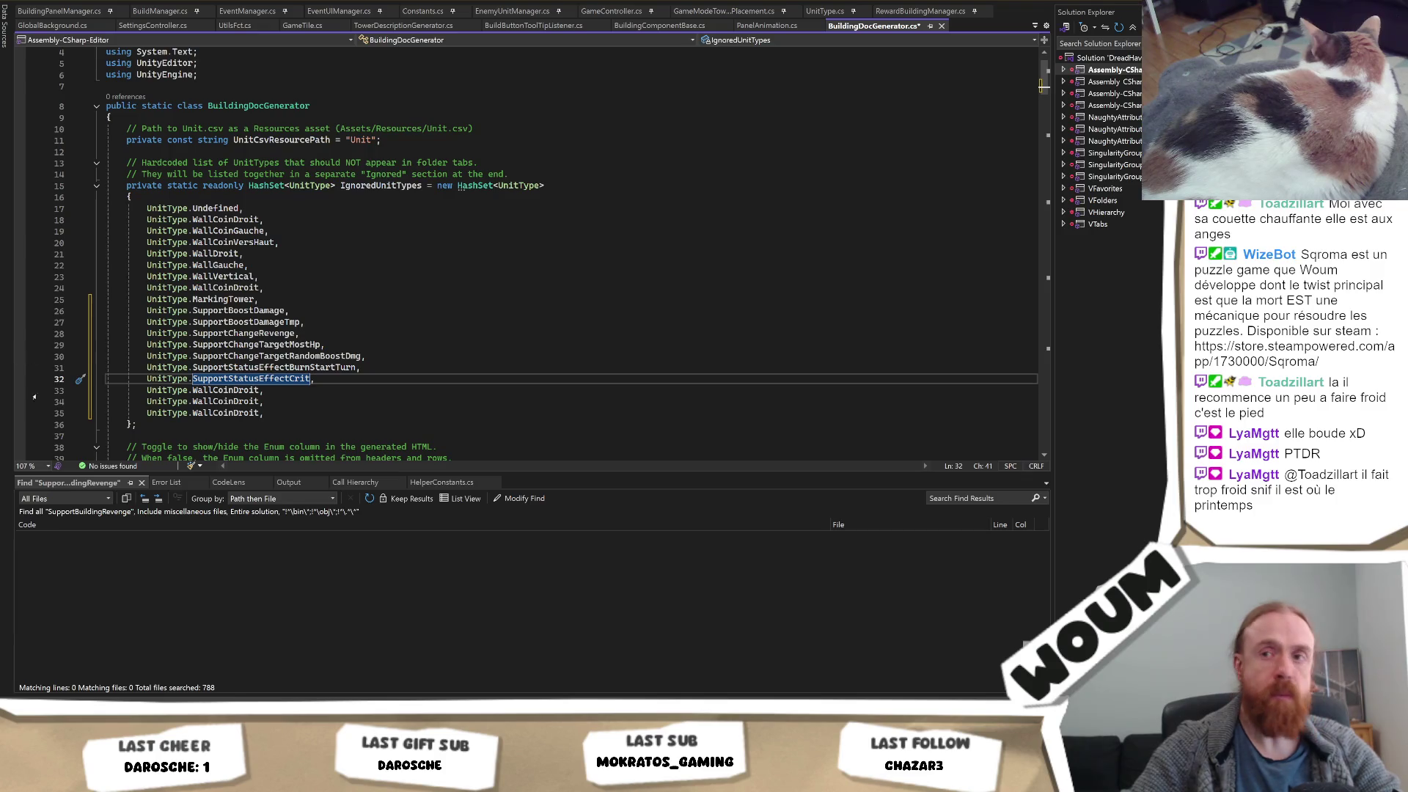
double_click(225, 390)
text(SupportStatusEffectFreeze)
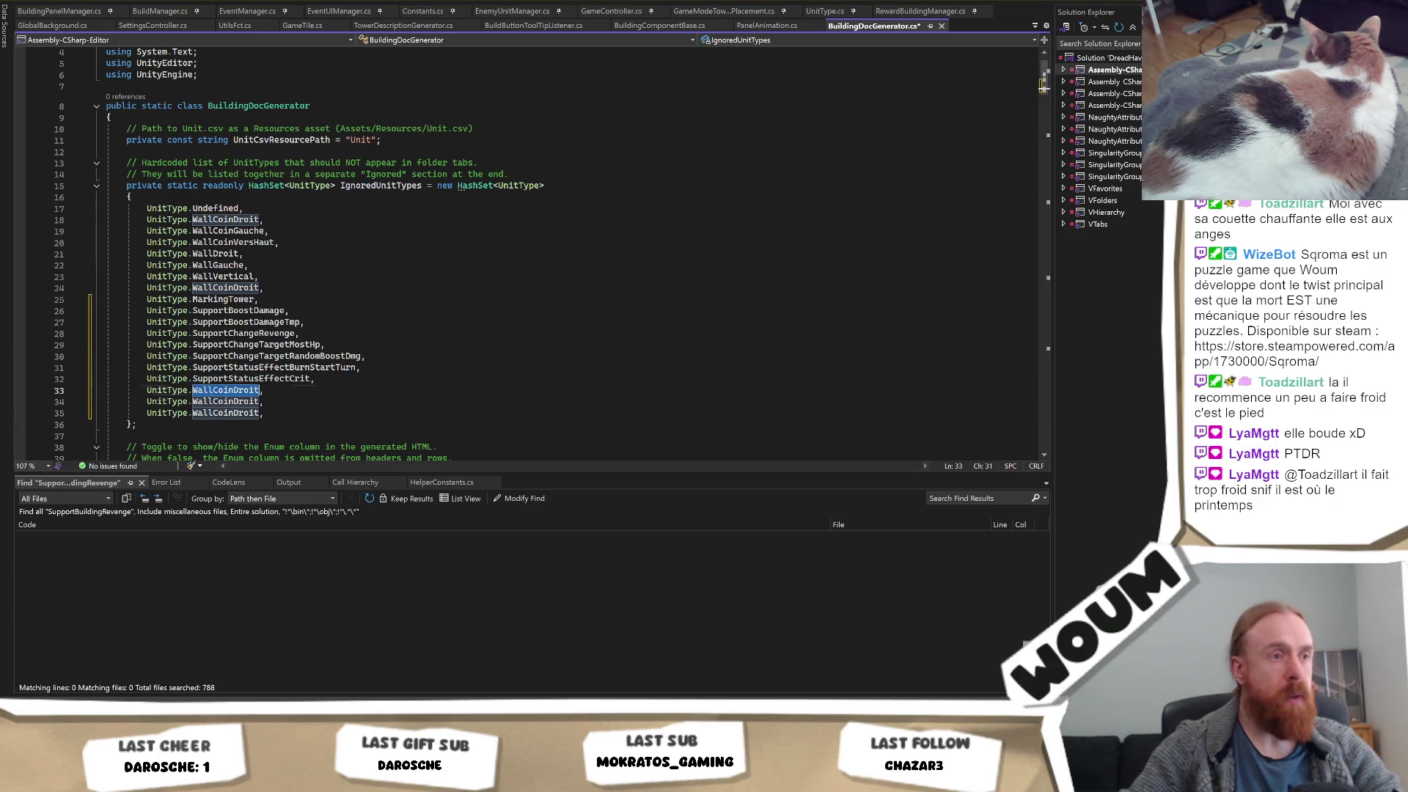
double_click(225, 402)
text(SupportStatusEffectPierceTile)
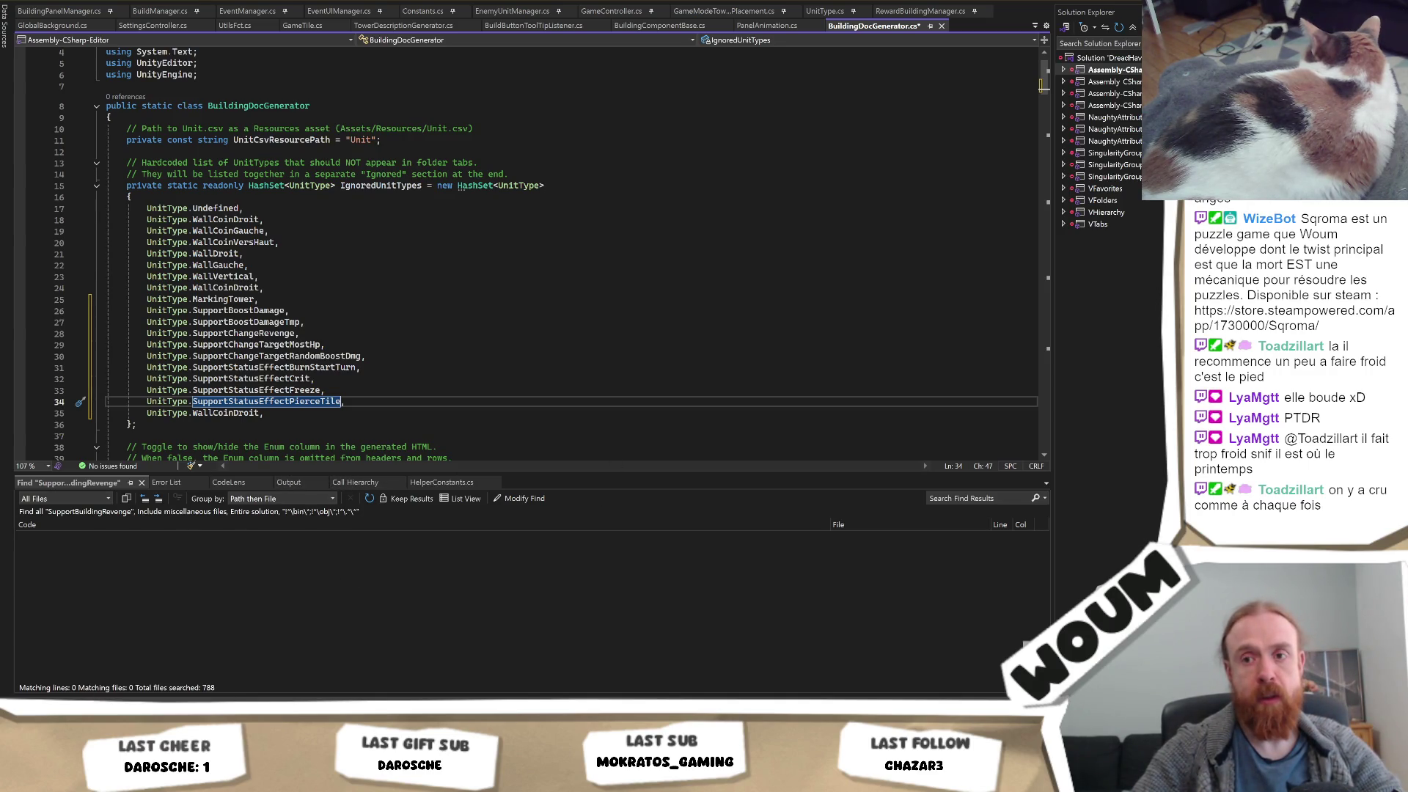
key(alt+Tab)
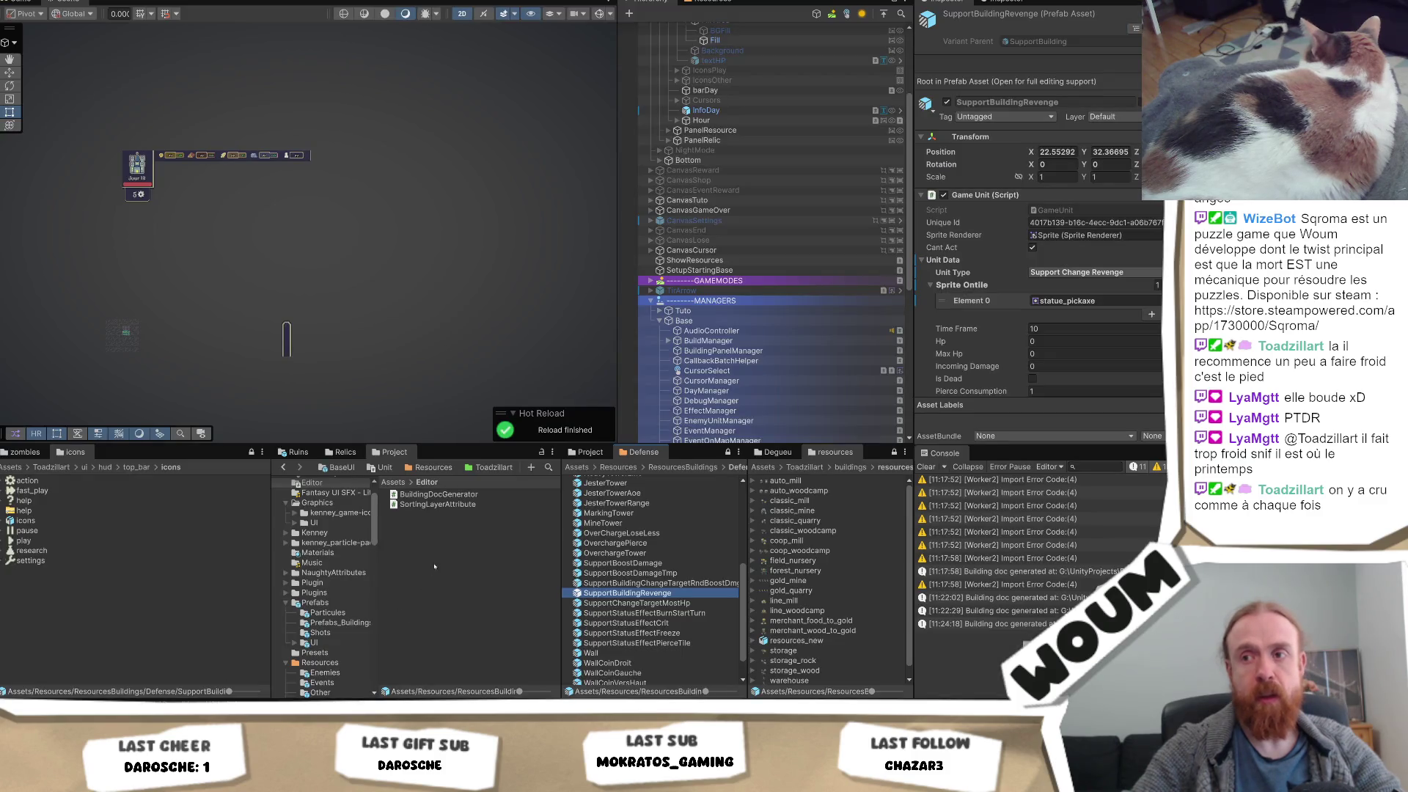
Navigate up to Resources, open ResourcesBuildings and bring up its create menu
click(671, 467)
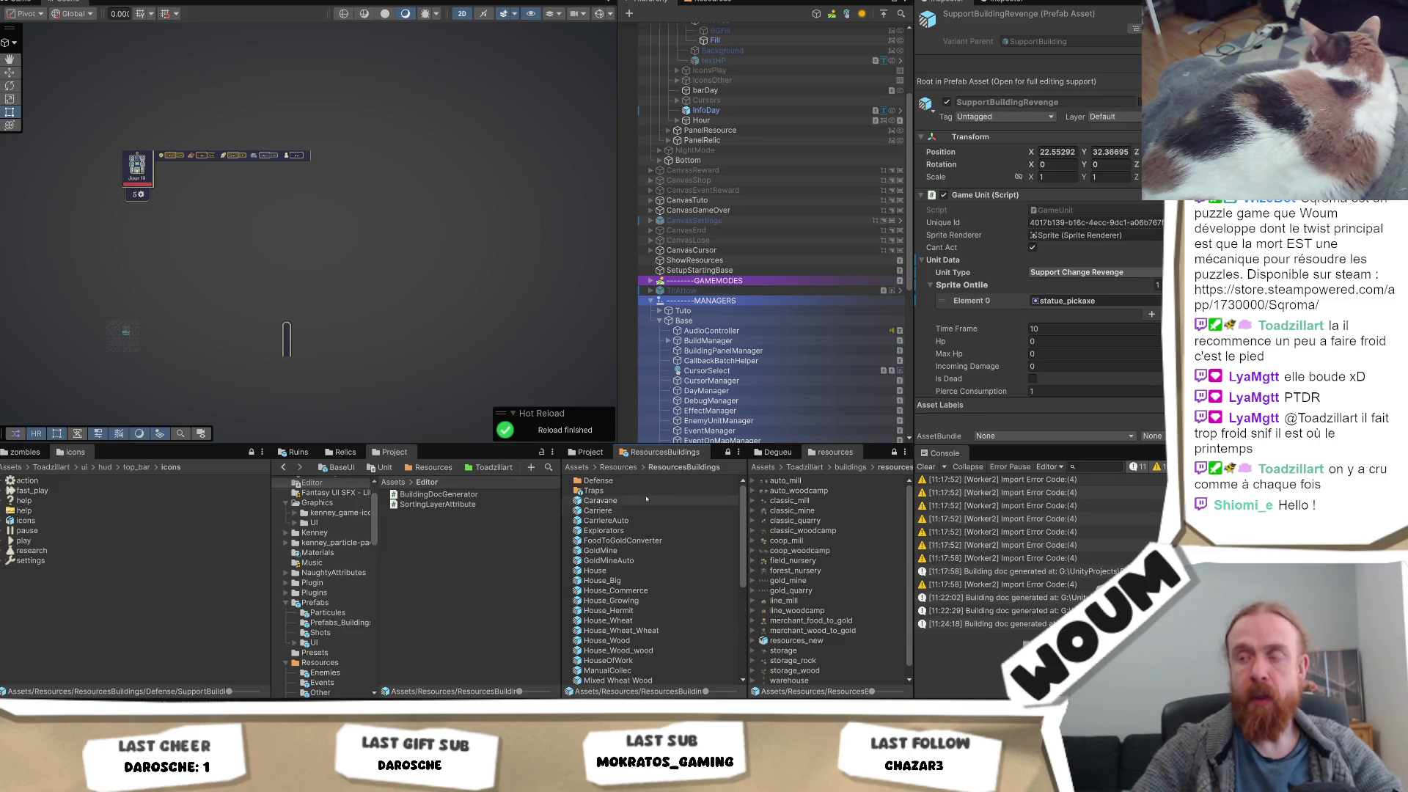
click(621, 468)
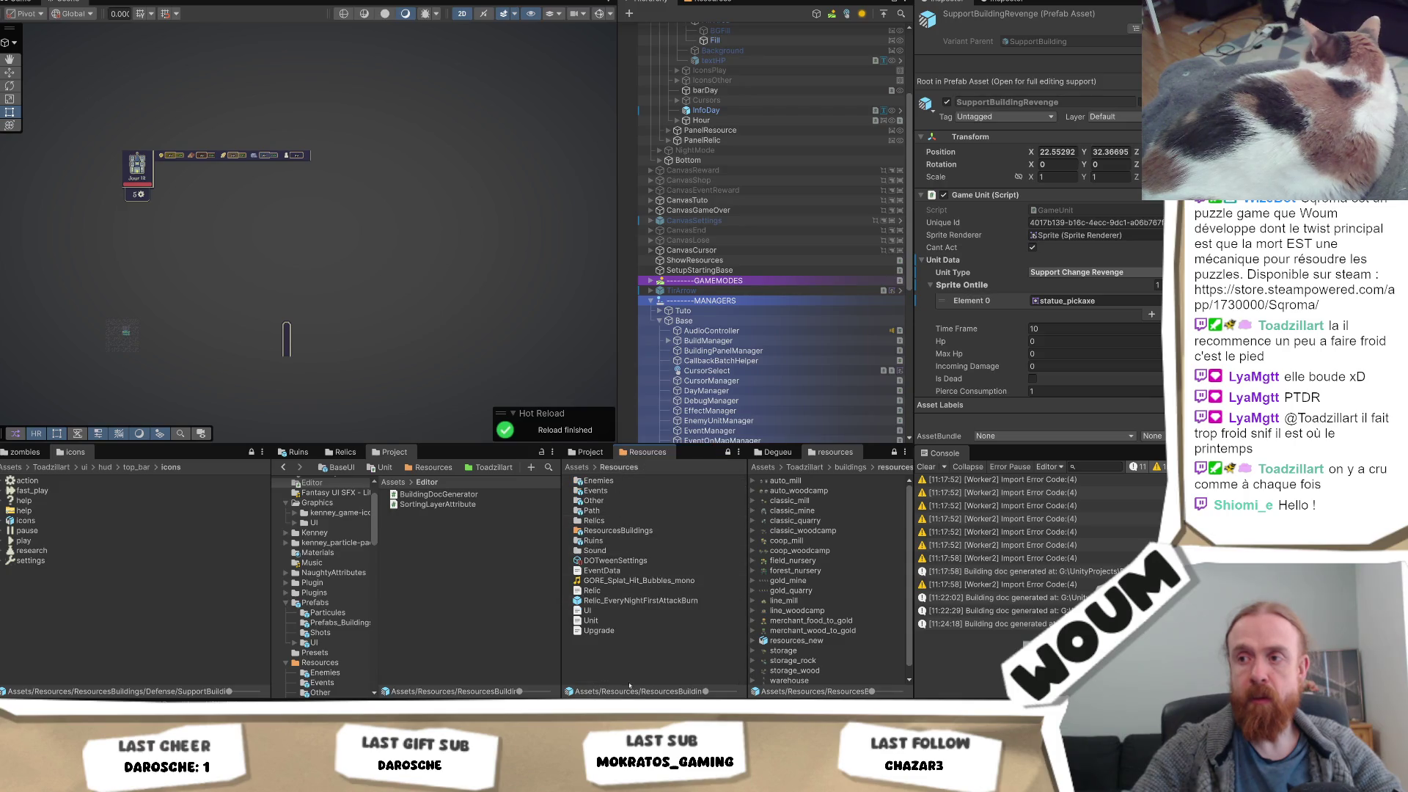
double_click(617, 531)
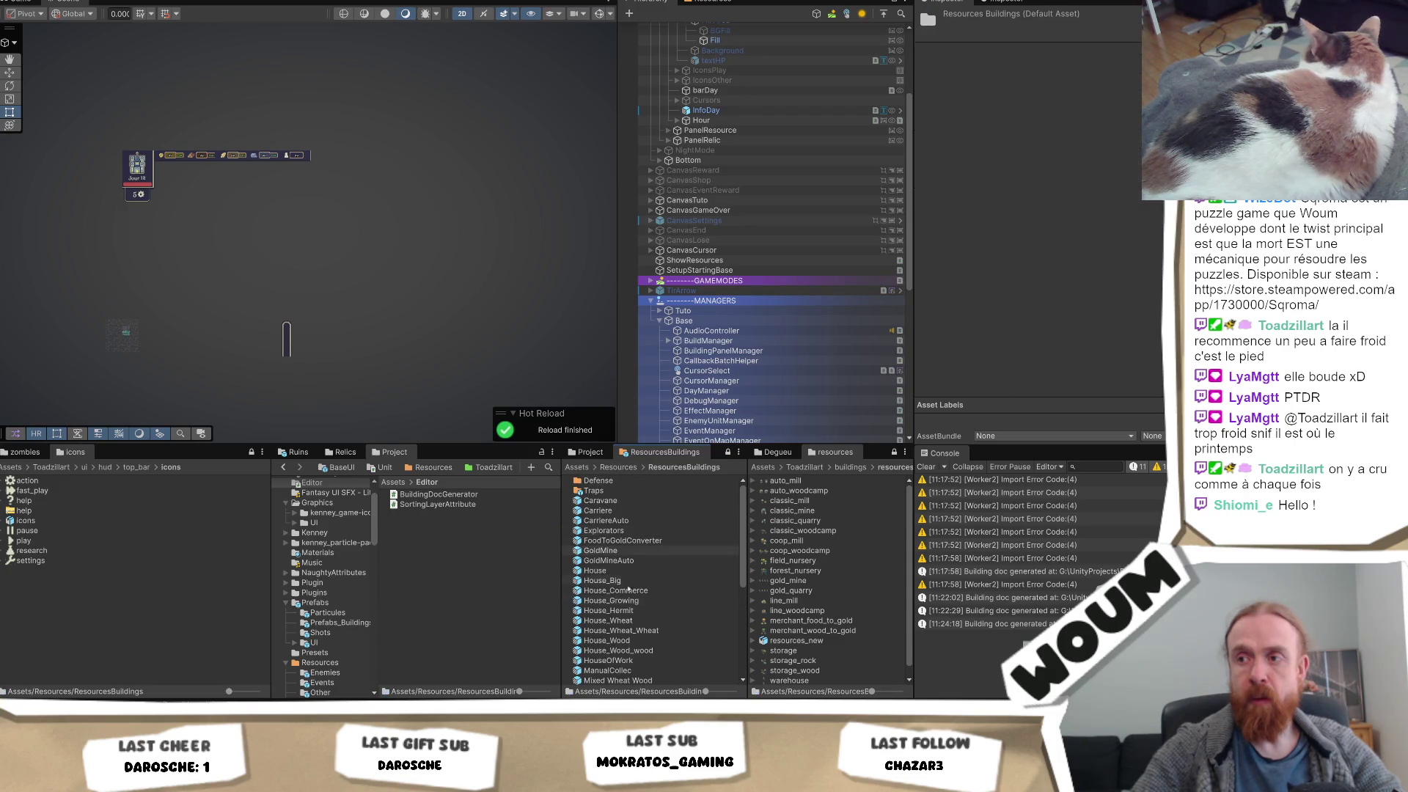
right_click(635, 561)
mouse_move(770, 215)
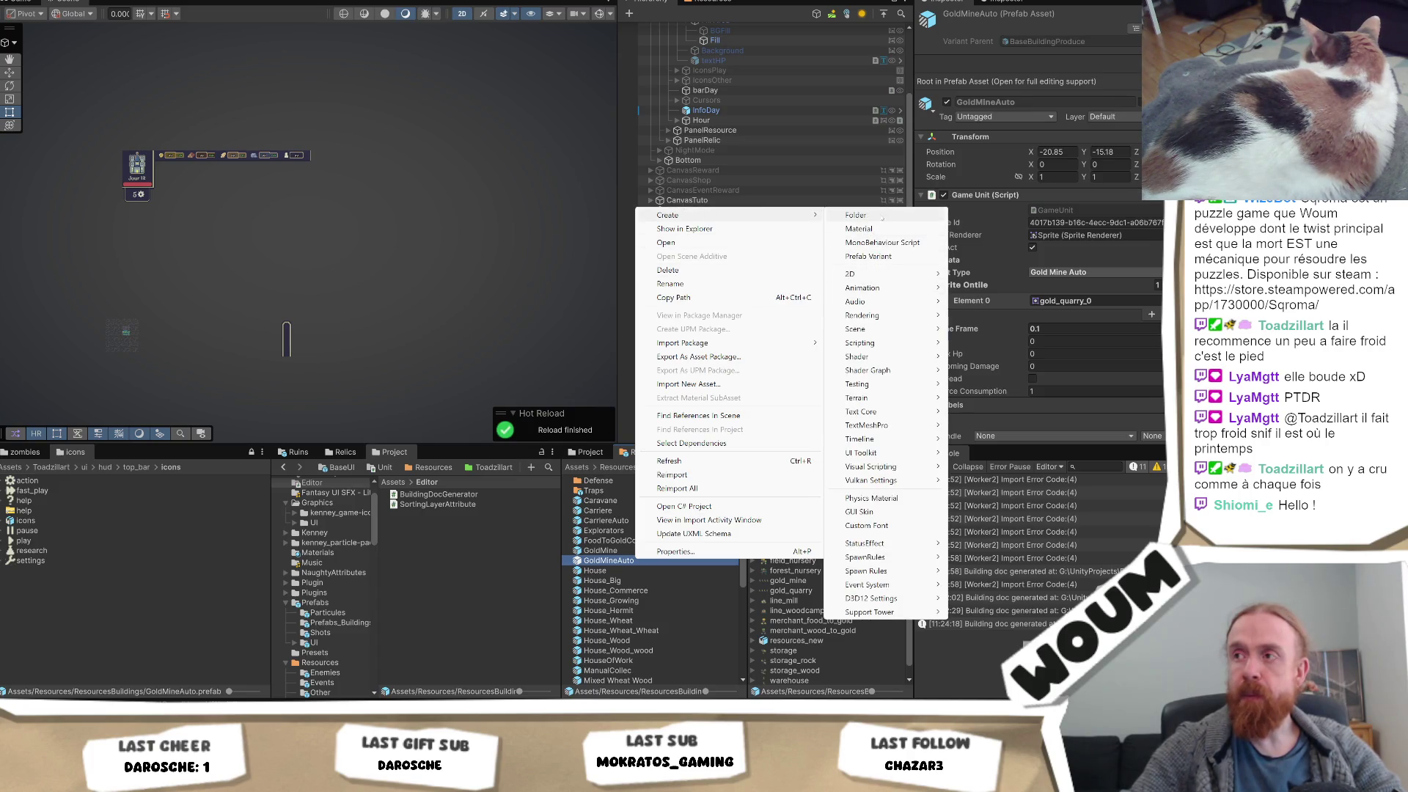
Create a new folder named Ignored, which ends up at the Assets root
click(855, 214)
text(Igr)
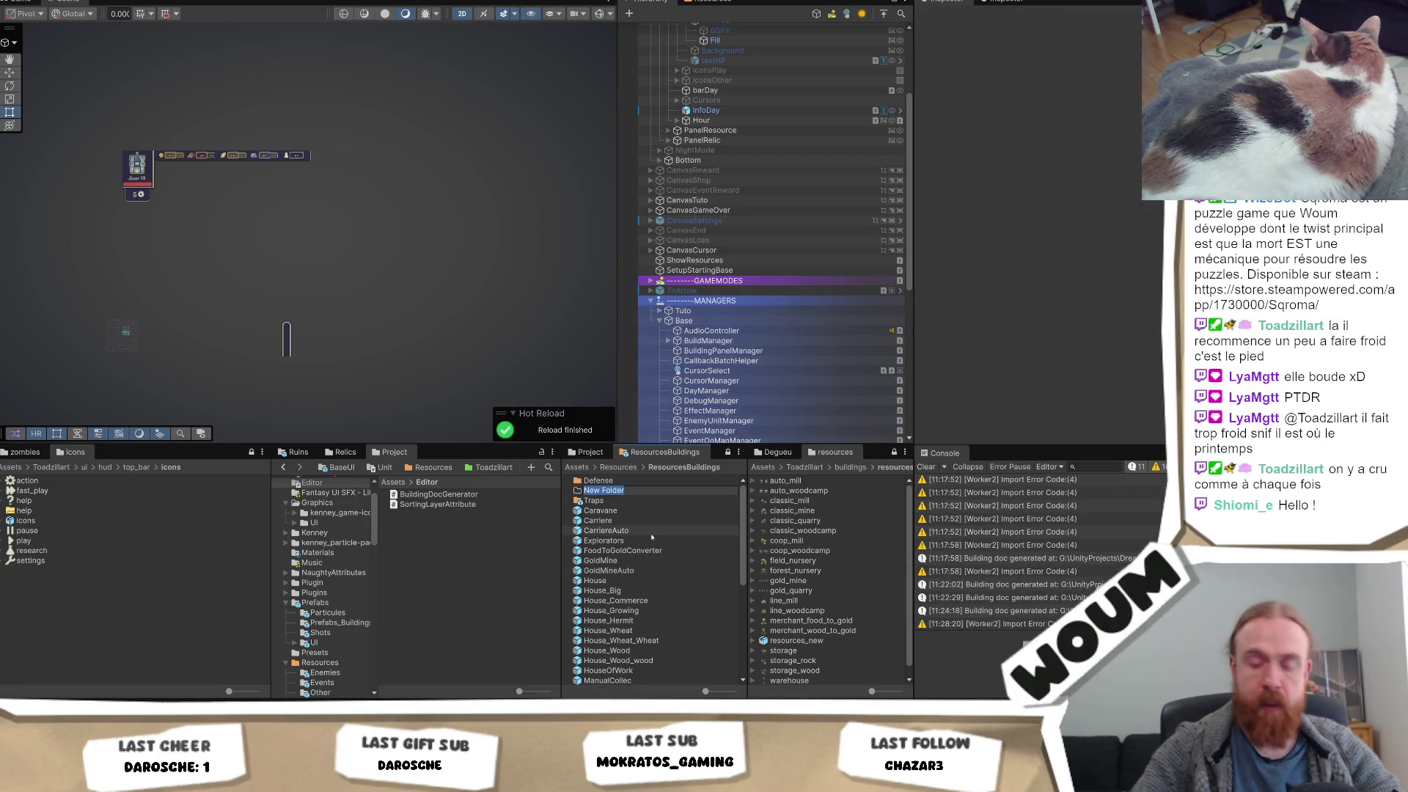
text(ored)
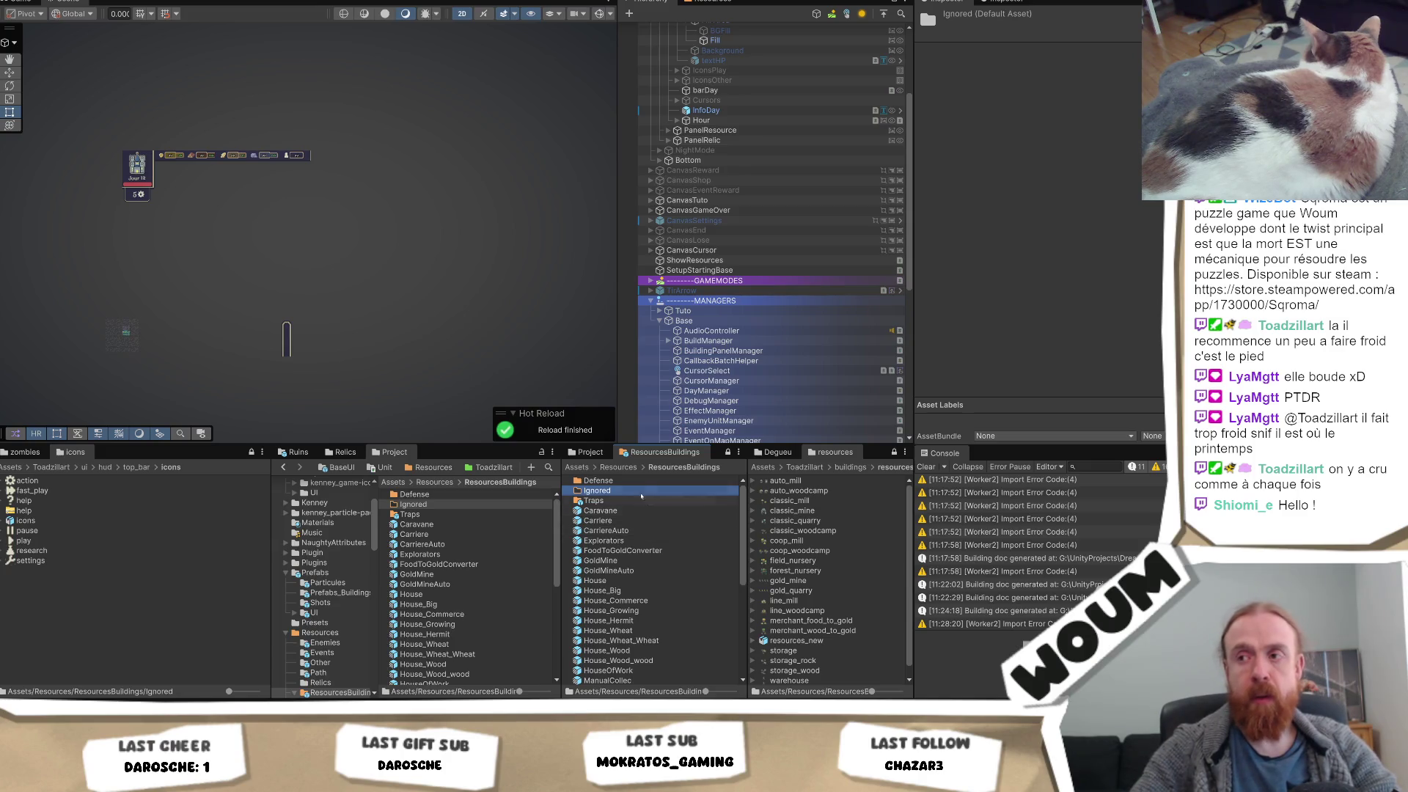
click(611, 493)
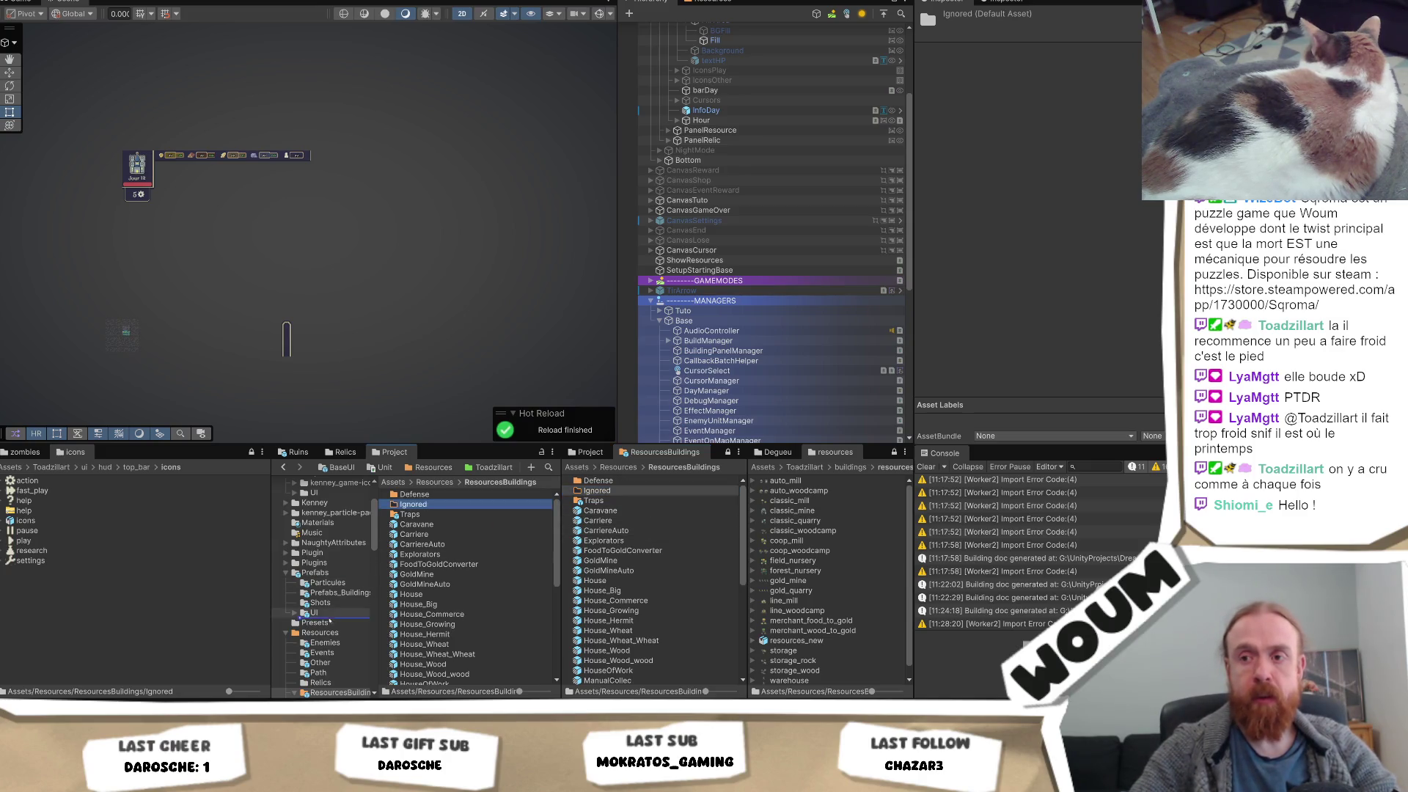
drag(338, 626, 338, 627)
Drag the Ignored folder under Assets/Resources in the Project tree
scroll(357, 578, down, 6)
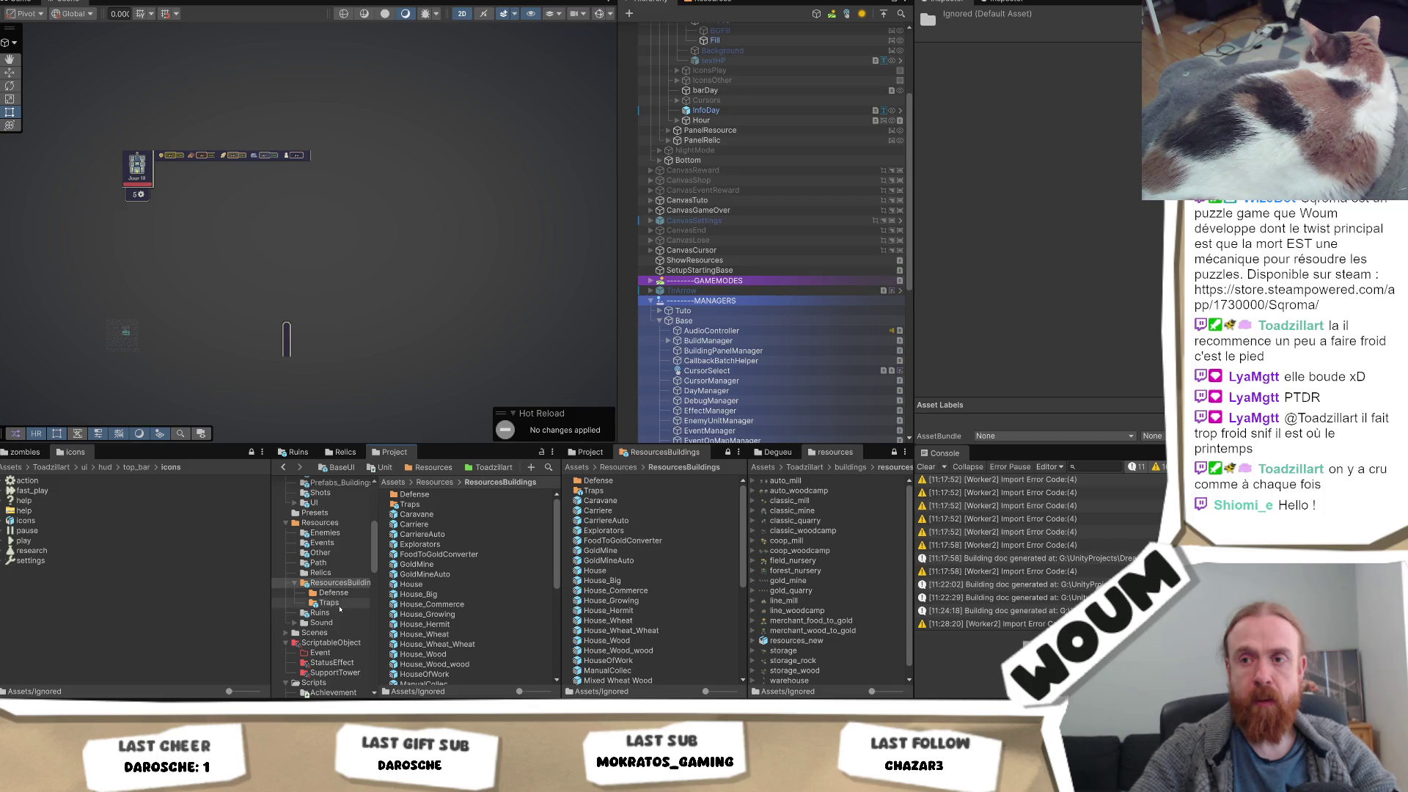
scroll(334, 587, up, 4)
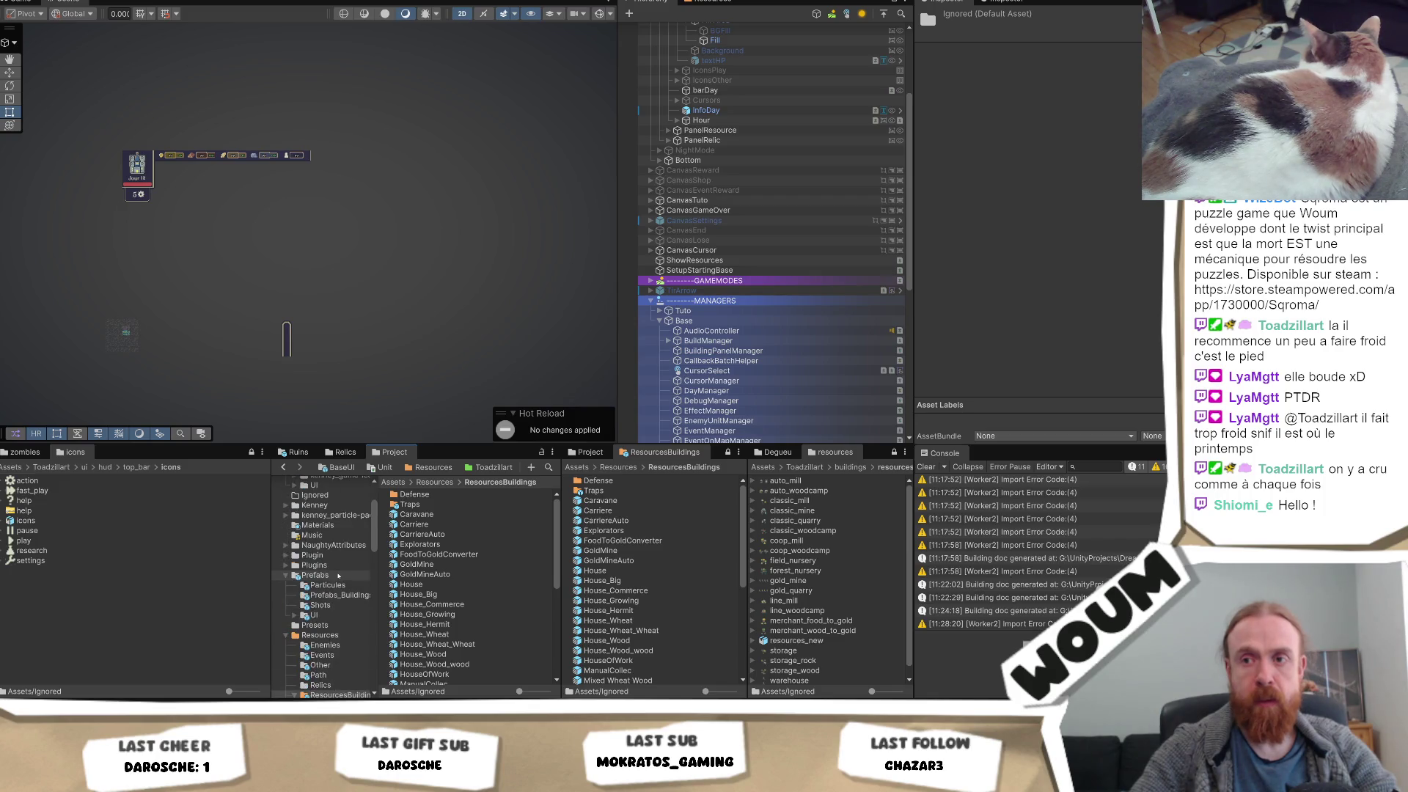
scroll(334, 585, down, 3)
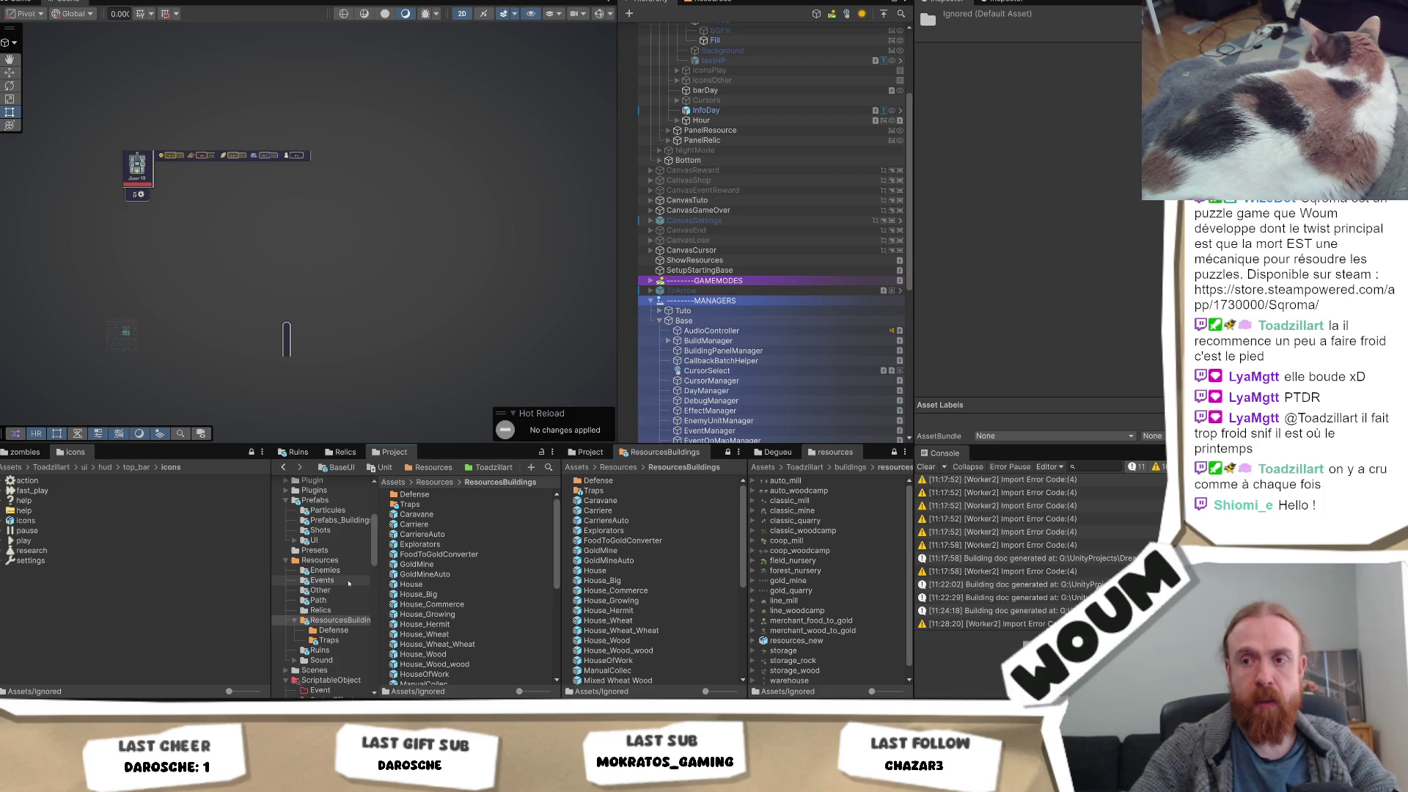
scroll(341, 580, up, 5)
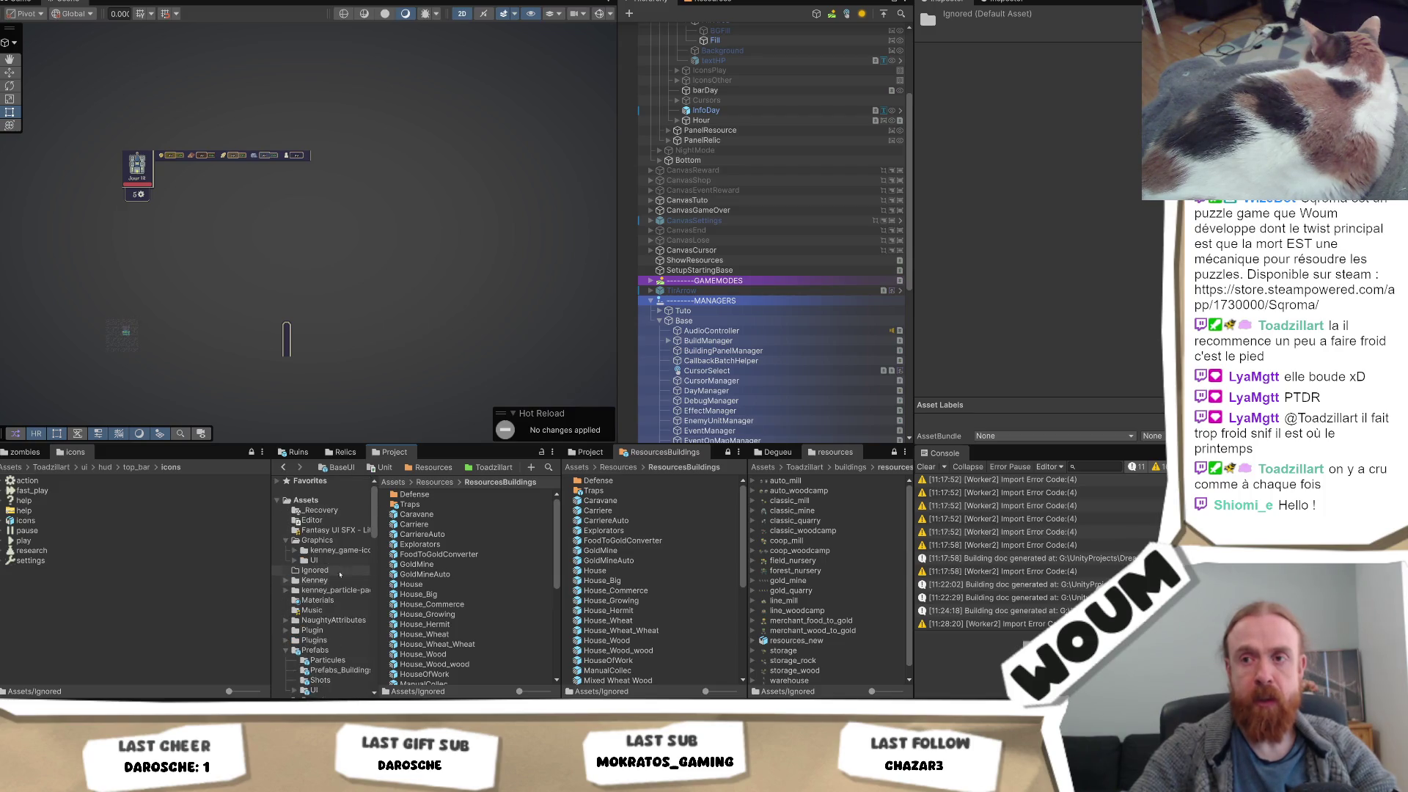
scroll(336, 546, down, 2)
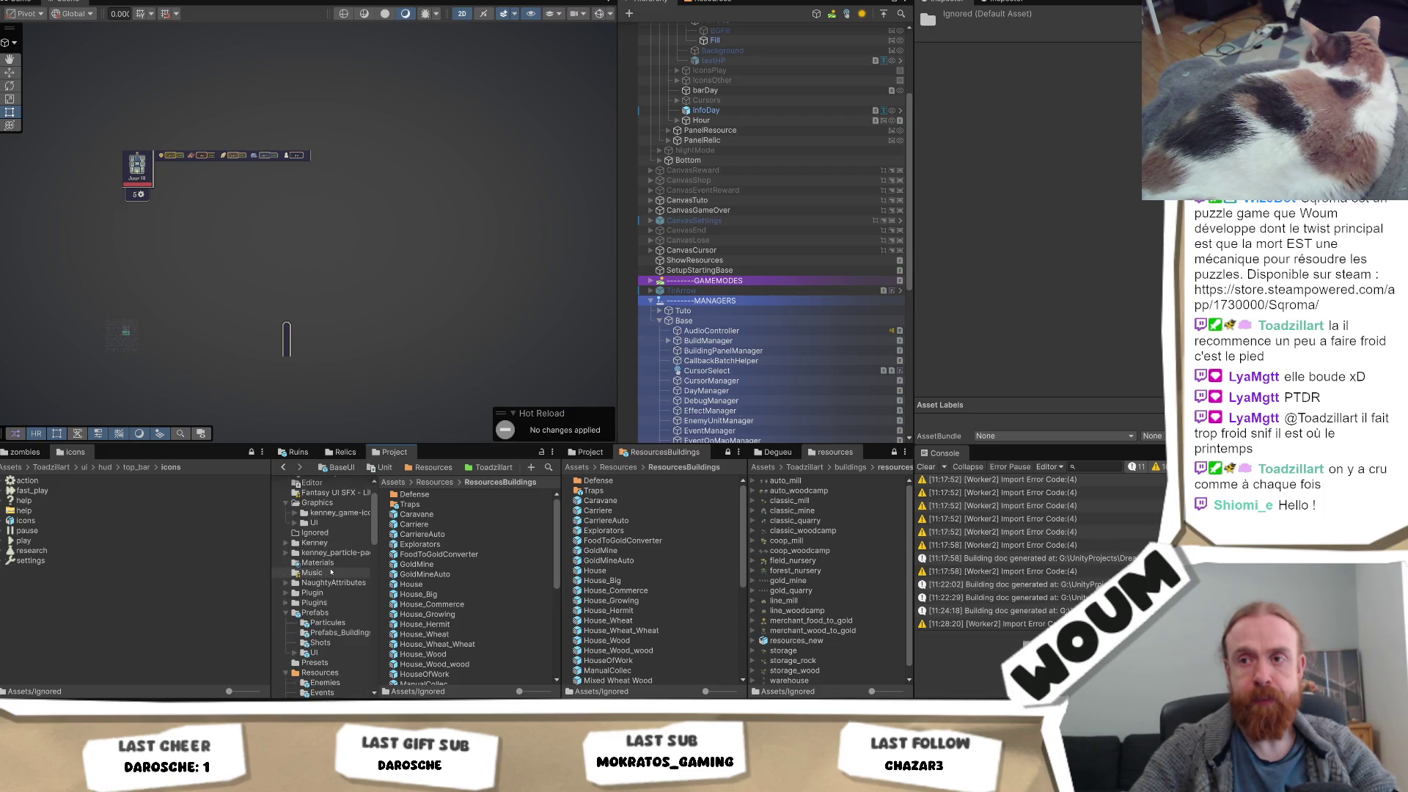
scroll(343, 620, down, 2)
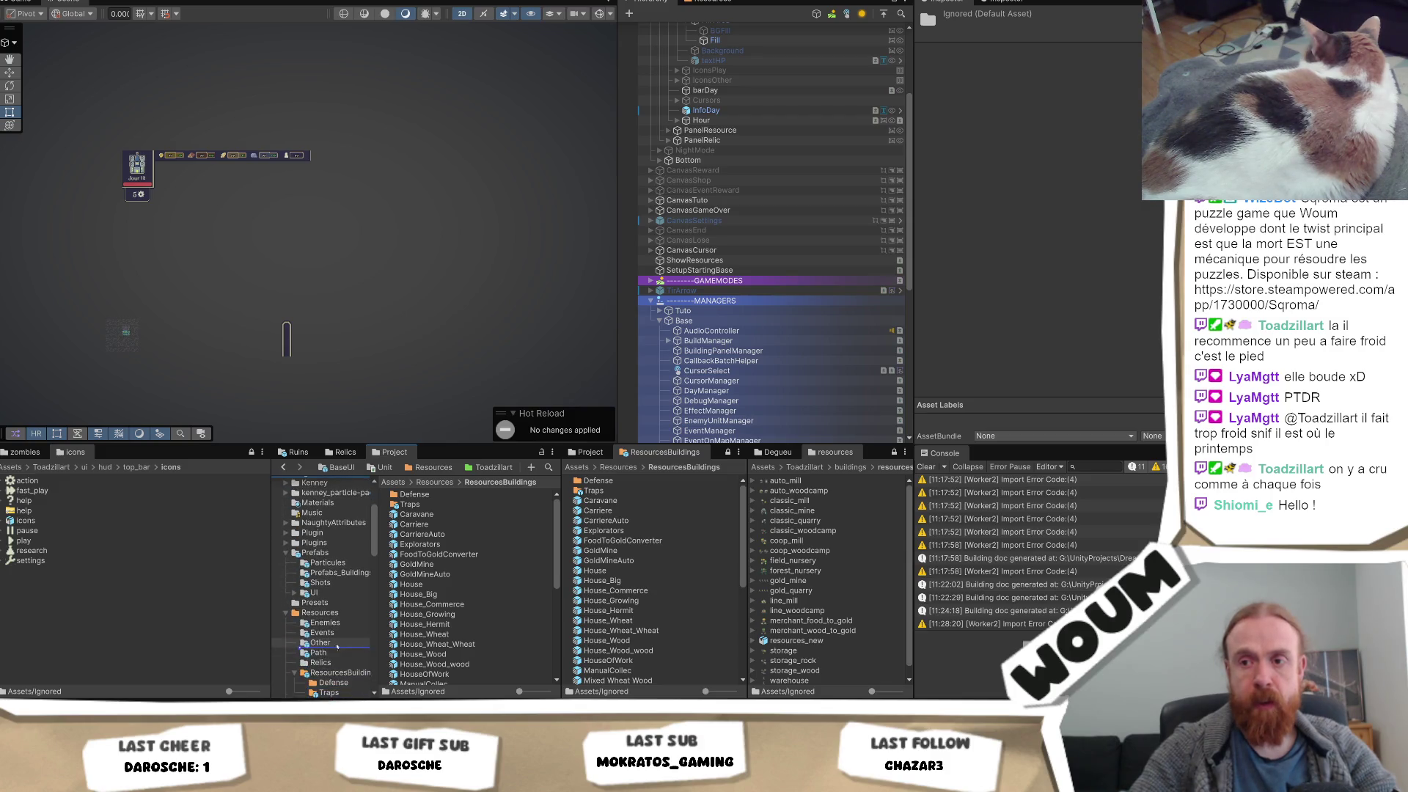
drag(343, 619, 342, 619)
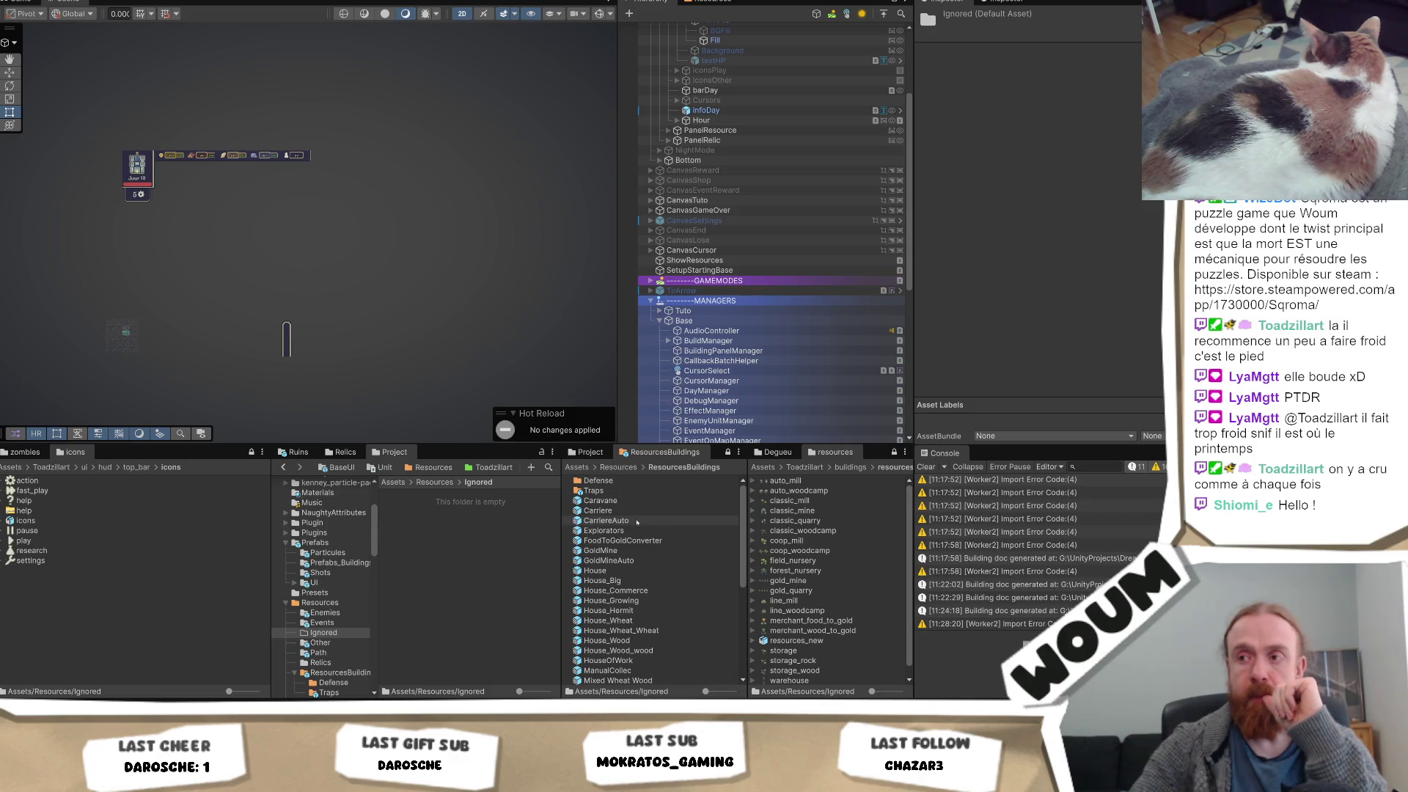
scroll(652, 602, down, 3)
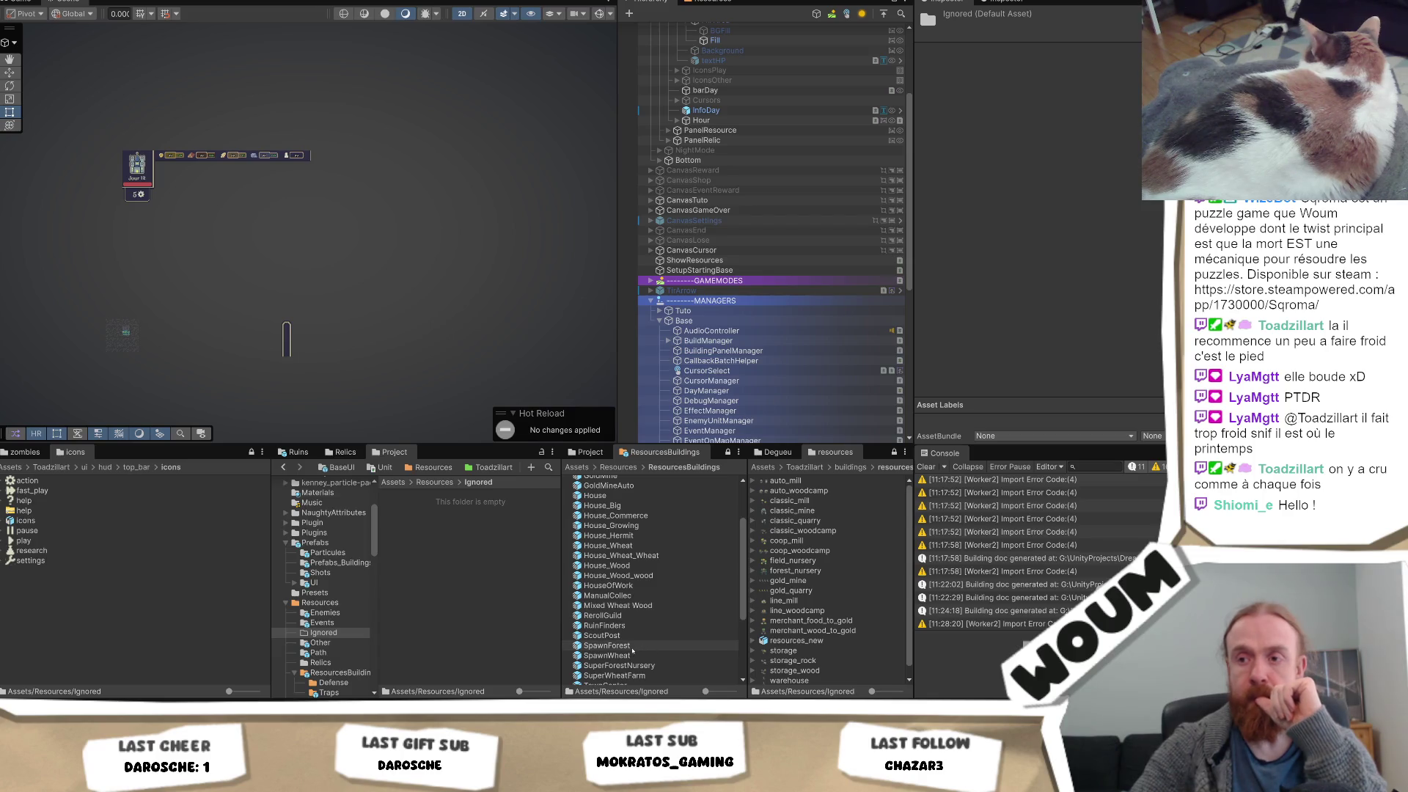
Move SpawnForest and SpawnWheat into Ignored, then list the Enemies folder's zombie prefabs
drag(631, 650, 323, 632)
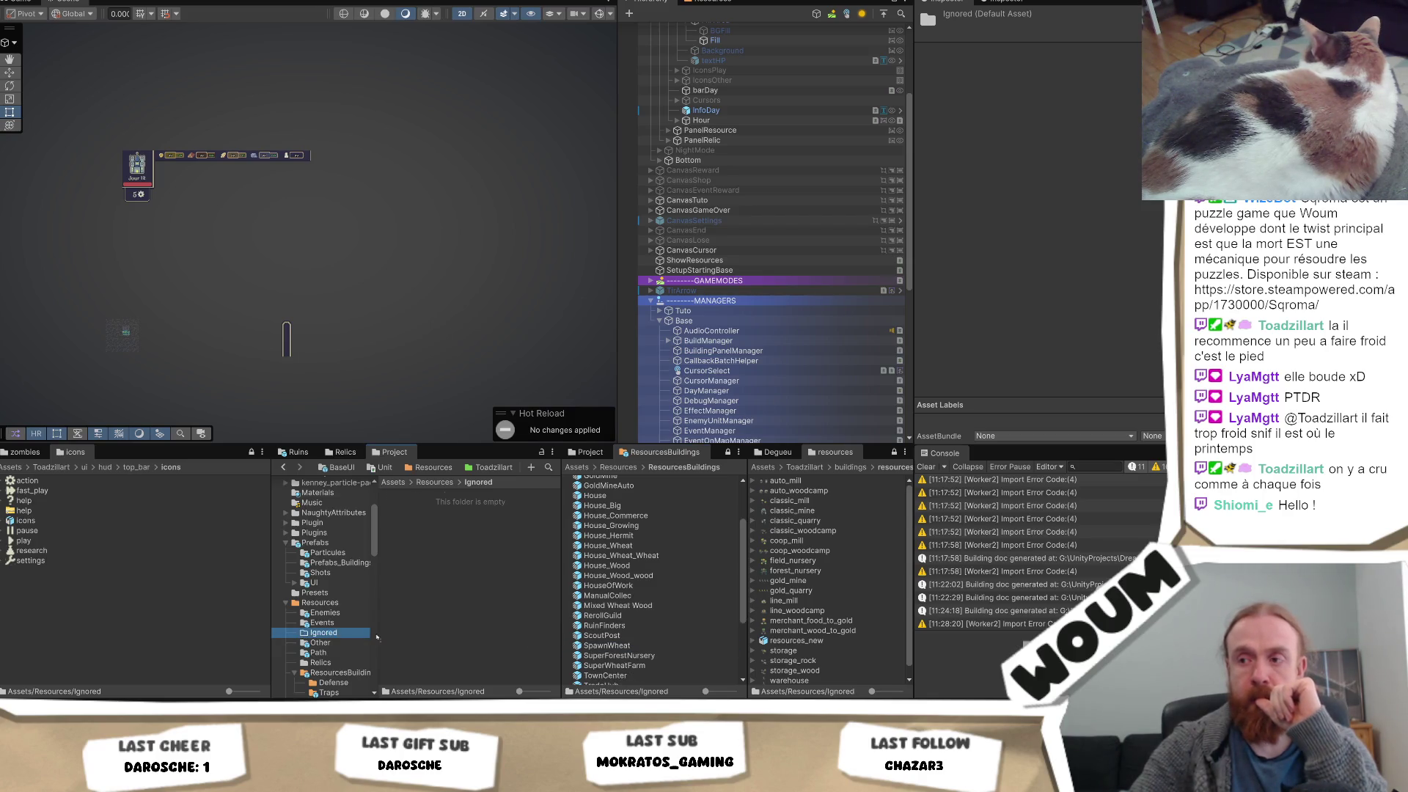
drag(329, 637, 329, 636)
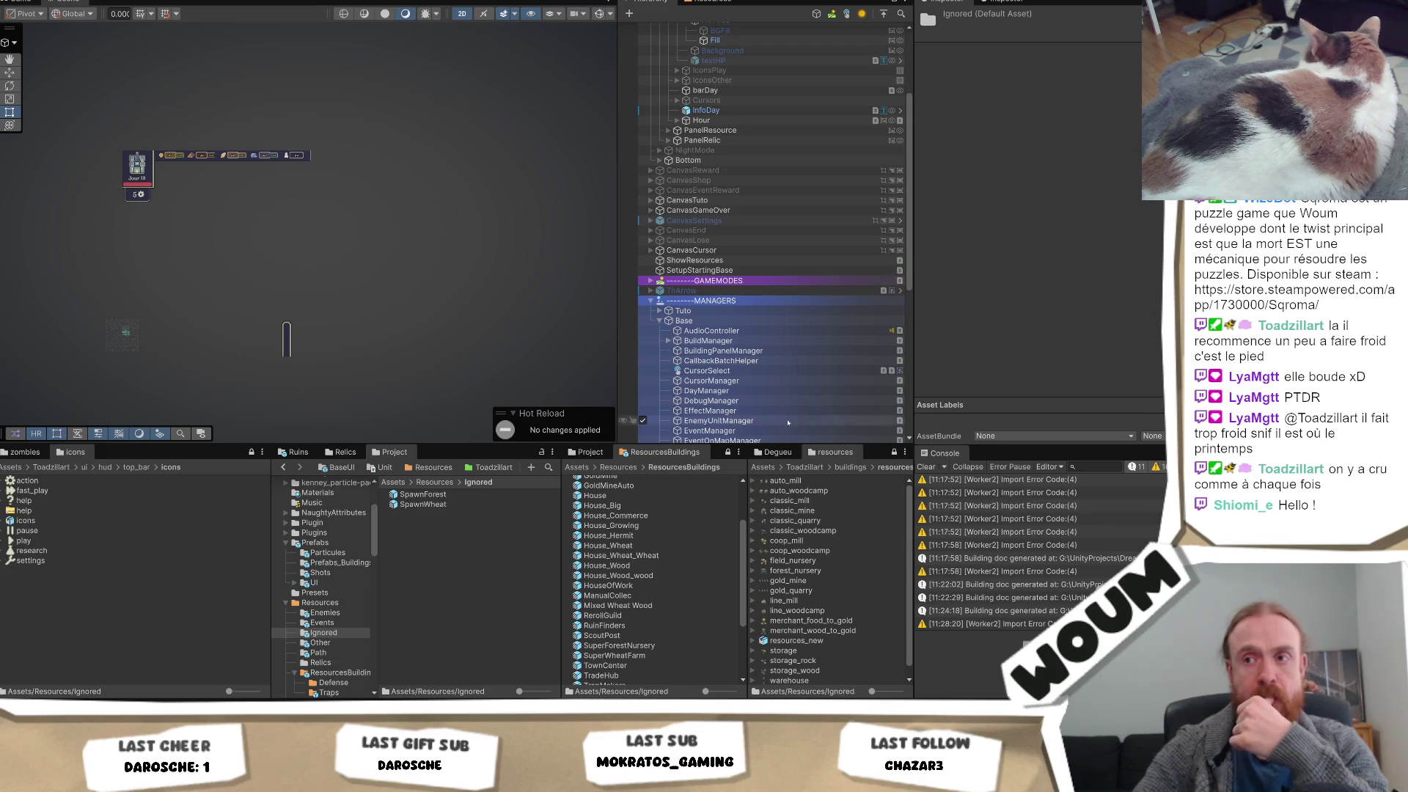
click(325, 614)
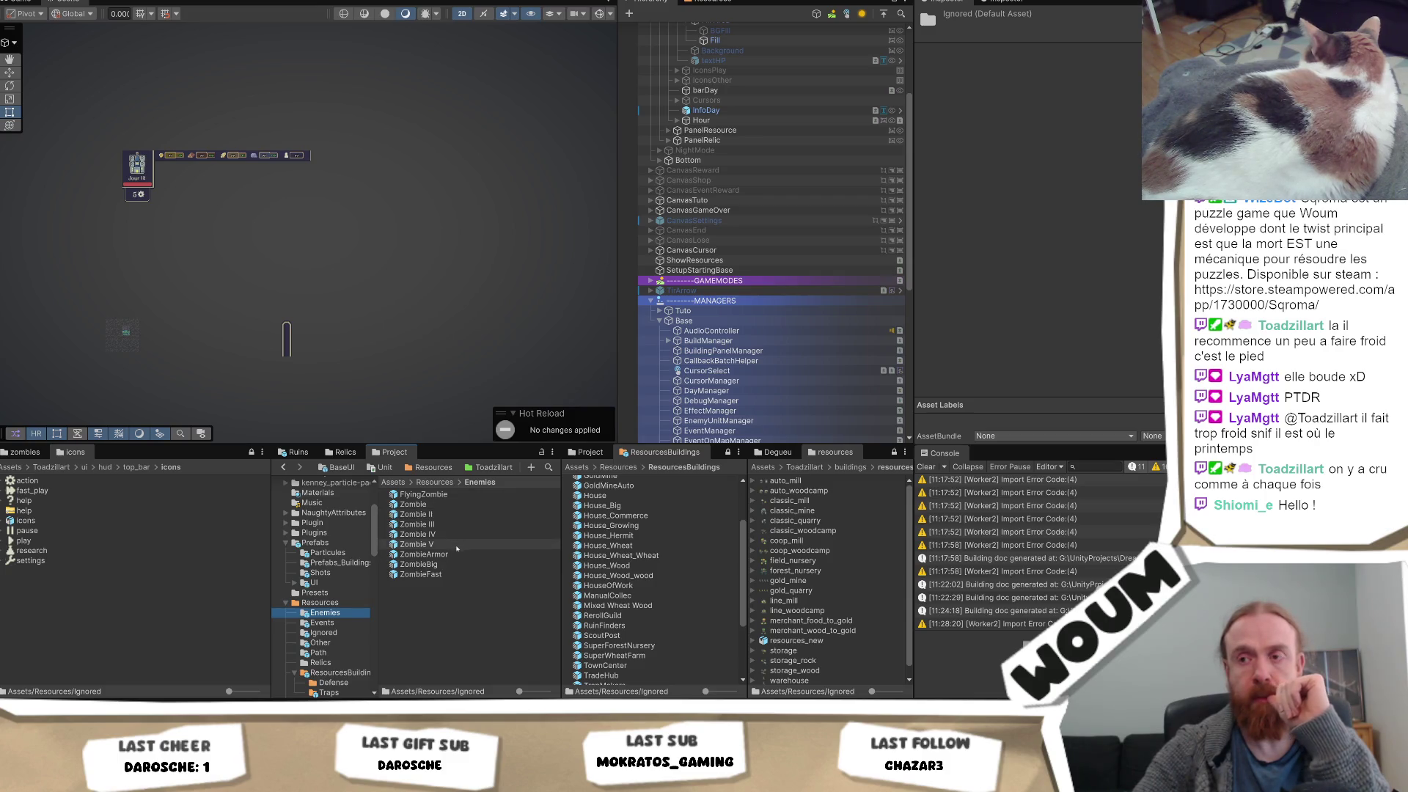
Select Zombie II in Enemies to show unit type Zombie II, Hp 10 and two sprites
click(456, 514)
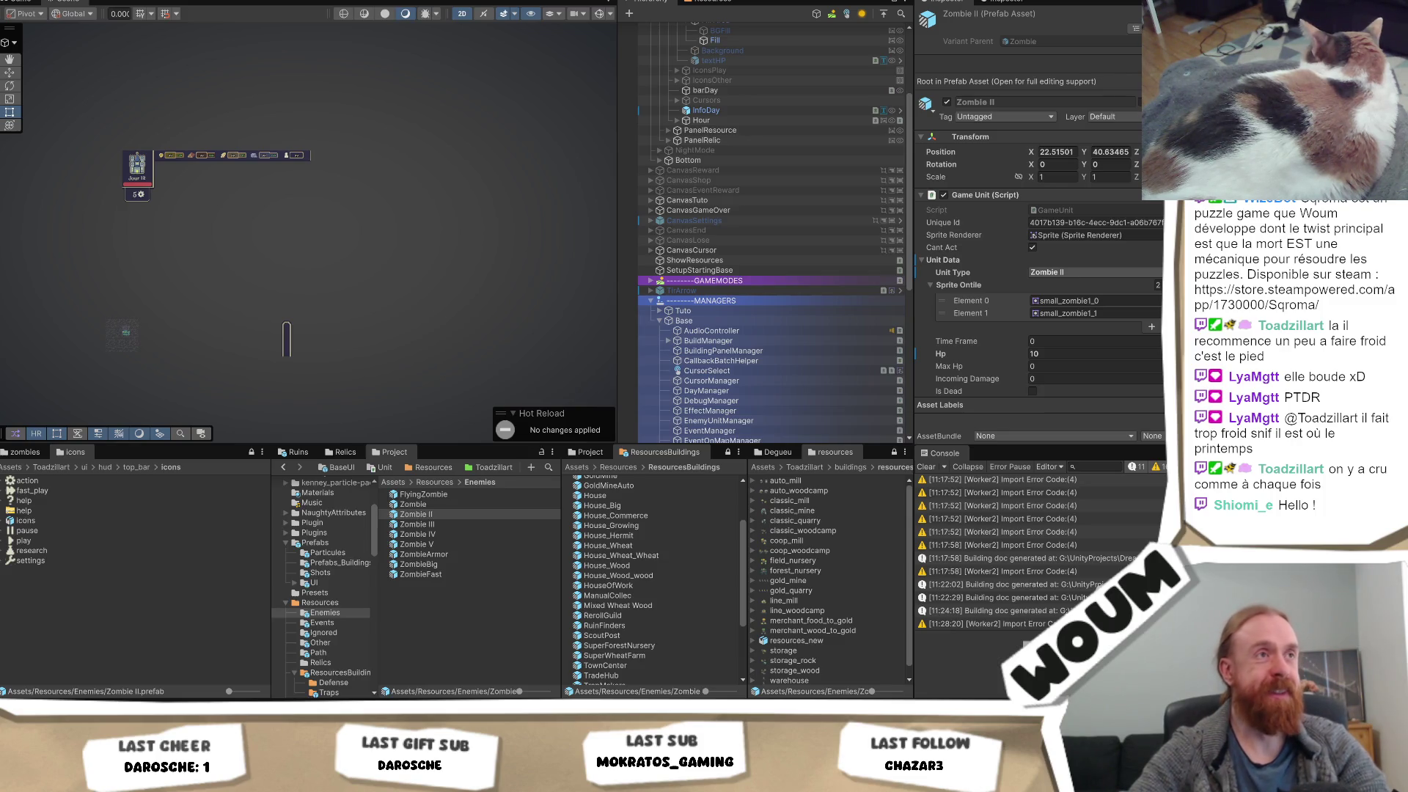
click(416, 514)
key(alt+Tab)
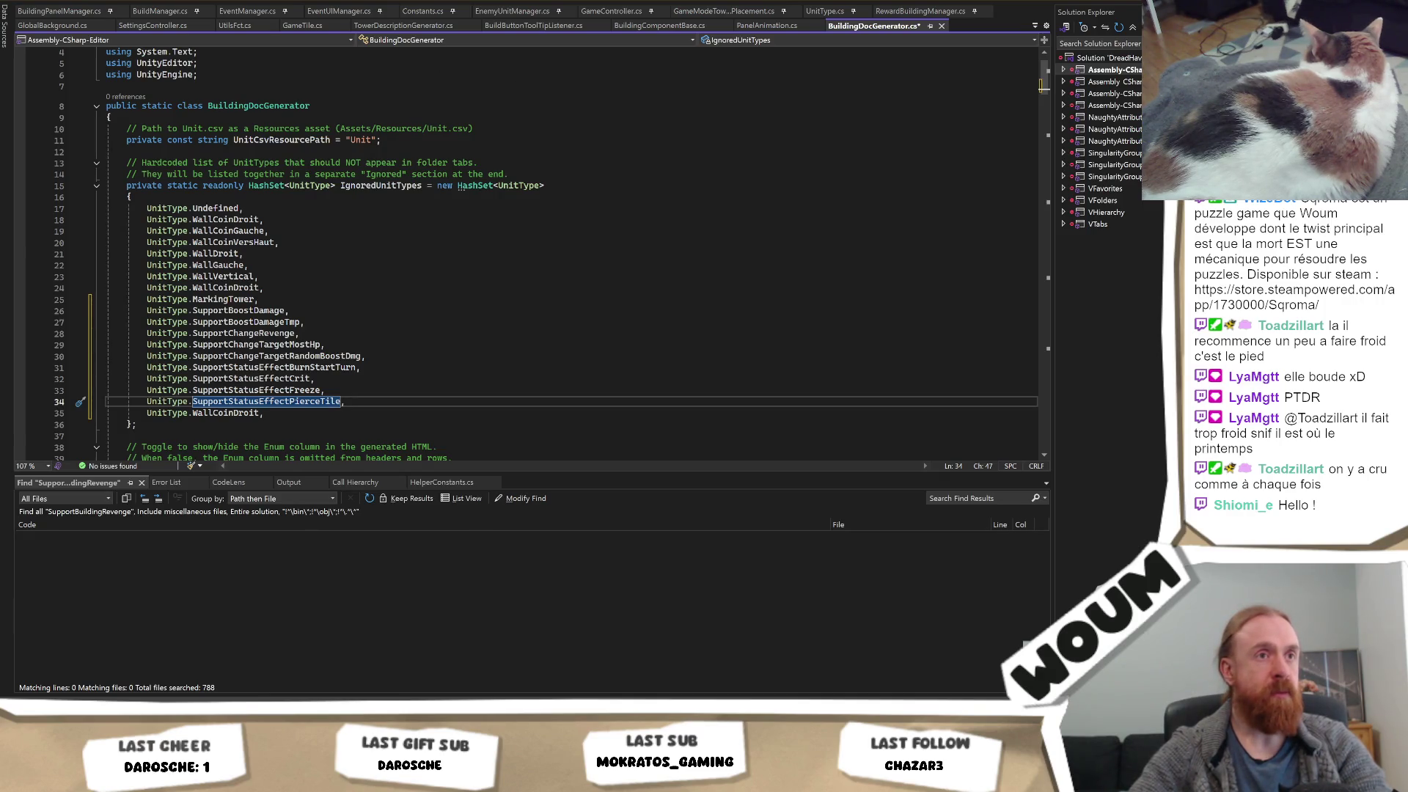
key(alt+Tab)
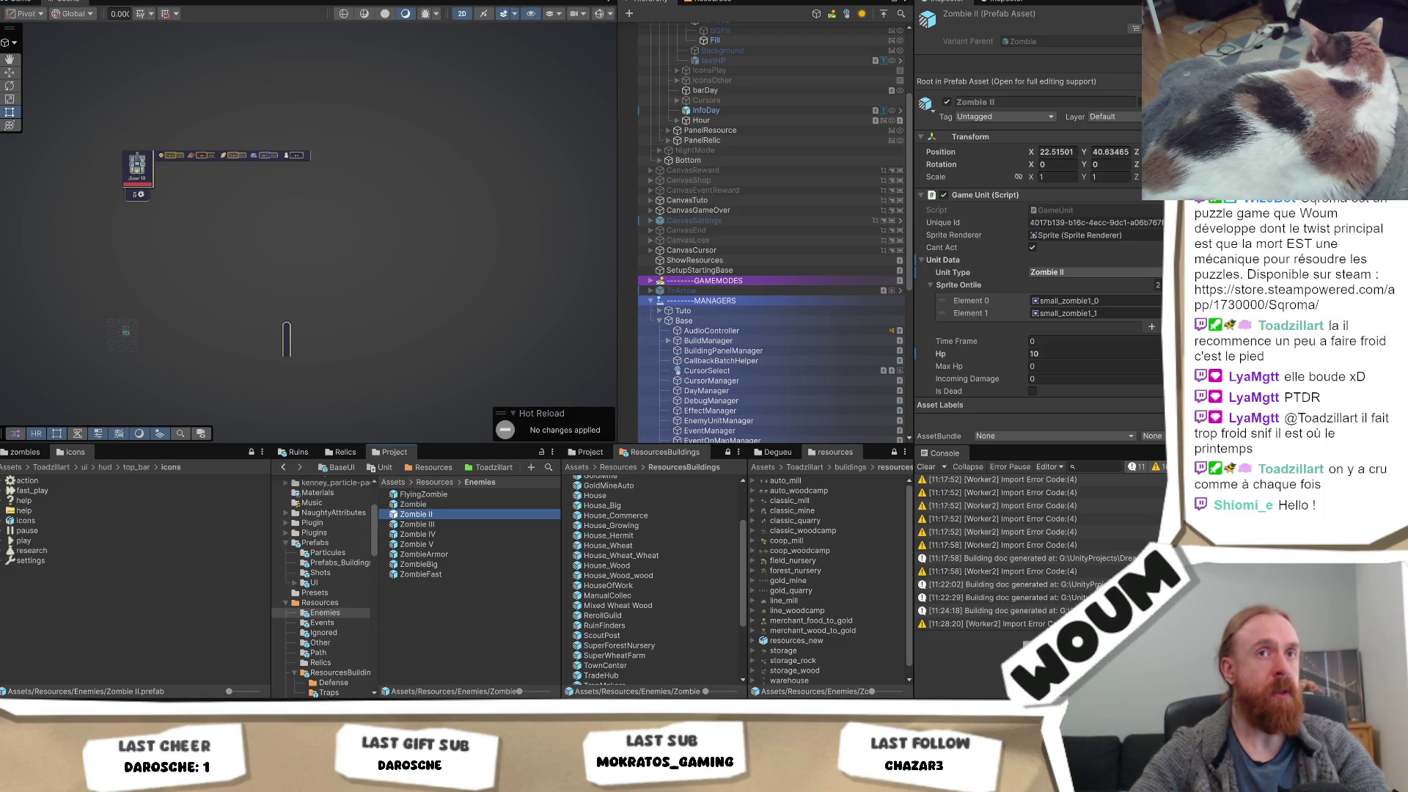
key(alt+Tab)
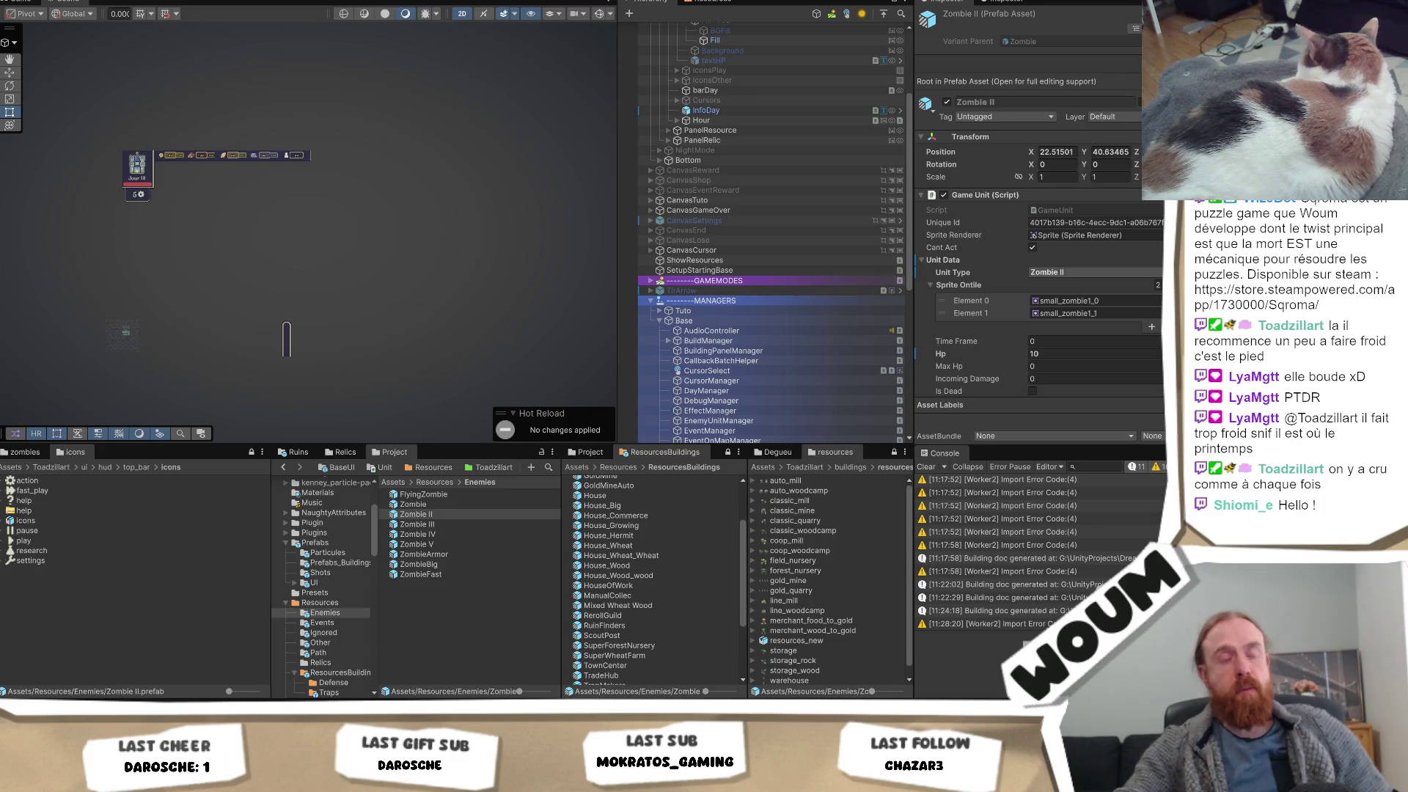
Clear the selection, then reselect Zombie II showing Hp 10, Max Hp 0 and two small_zombie1 sprites
click(317, 334)
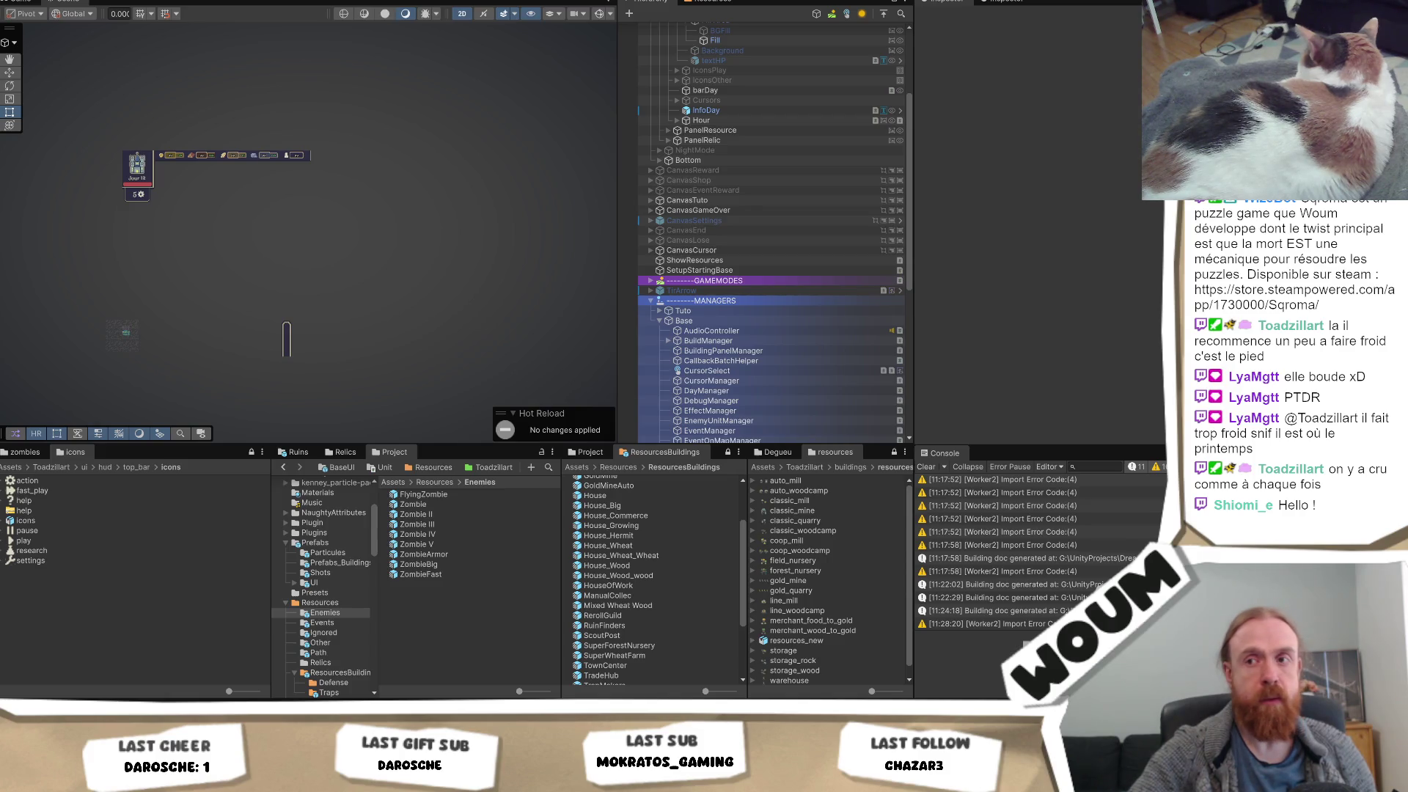
click(461, 514)
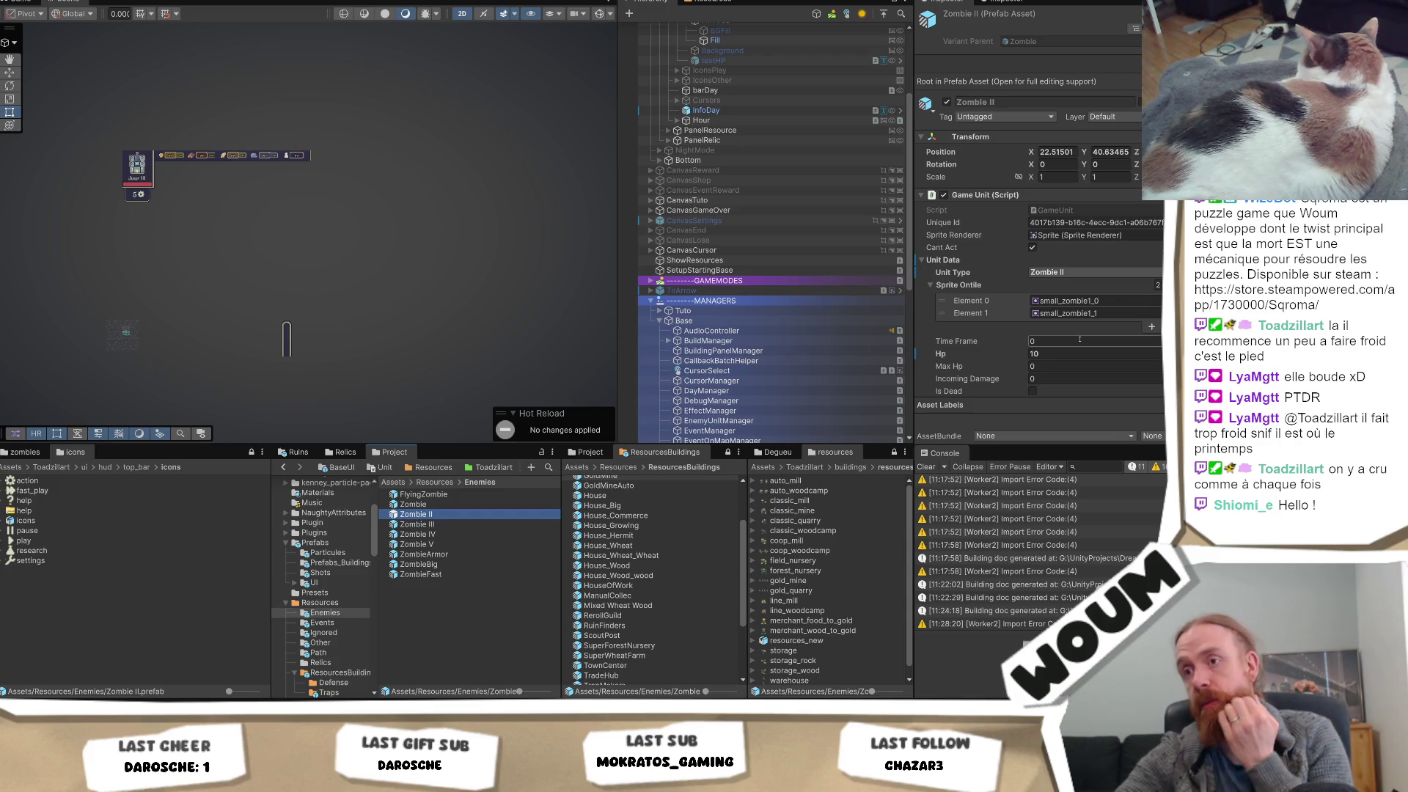
Delete the Zombie II, III, IV and V prefabs from the Enemies folder
shift+click(491, 544)
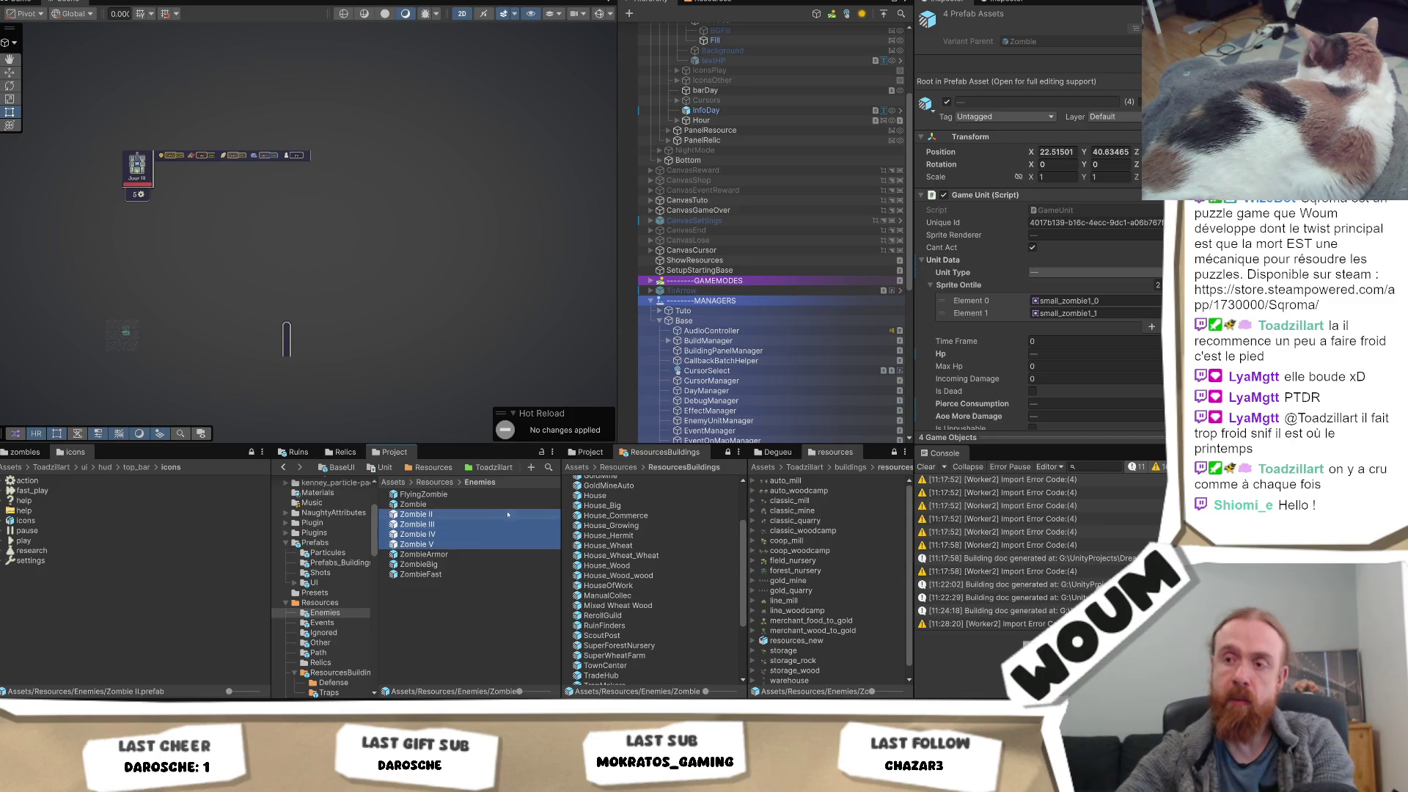
key(Delete)
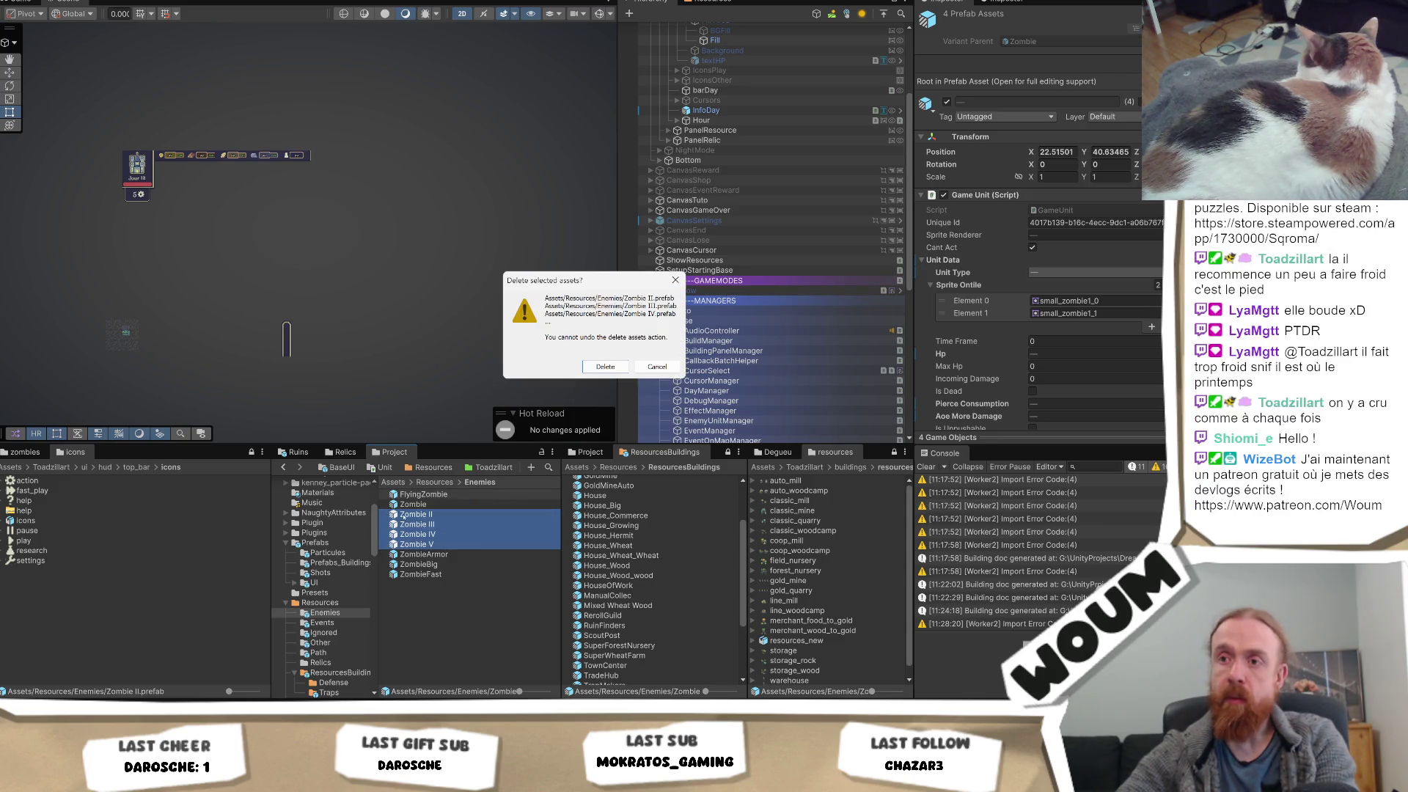
click(606, 366)
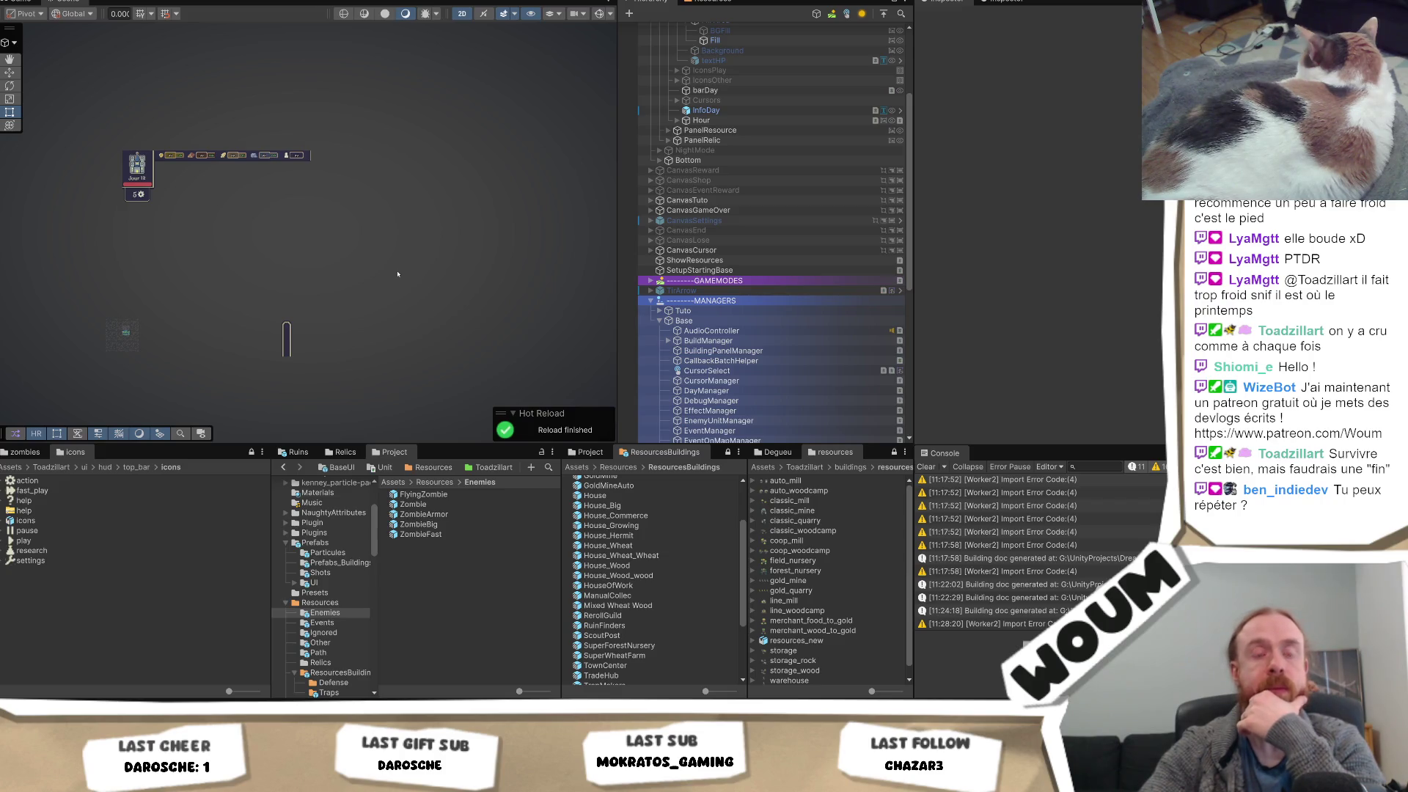
Switch from the Scene view to the Game view showing the day 12 map
click(16, 2)
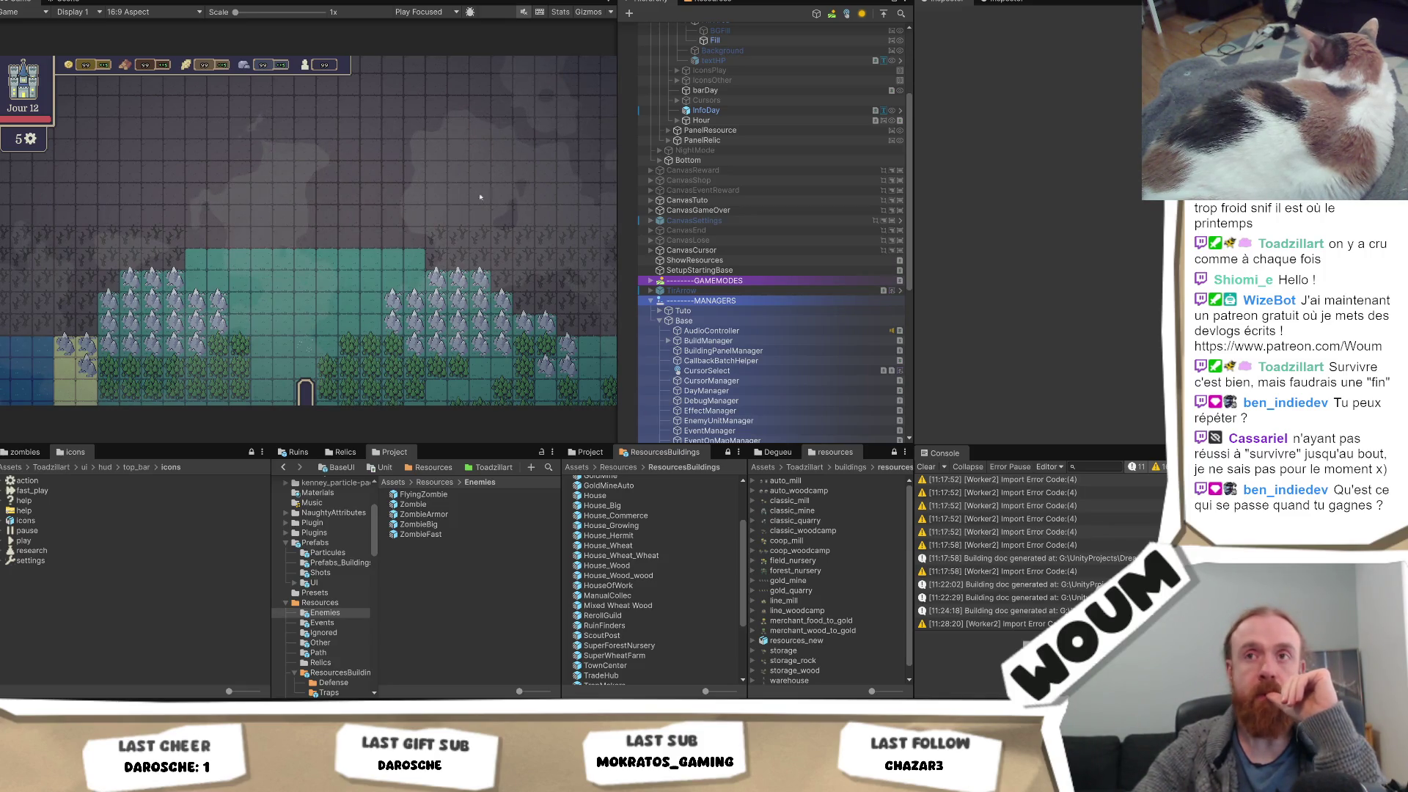
Run Generate Building Doc (HTML) from the custom tools menu, then select the base Zombie prefab
click(253, 0)
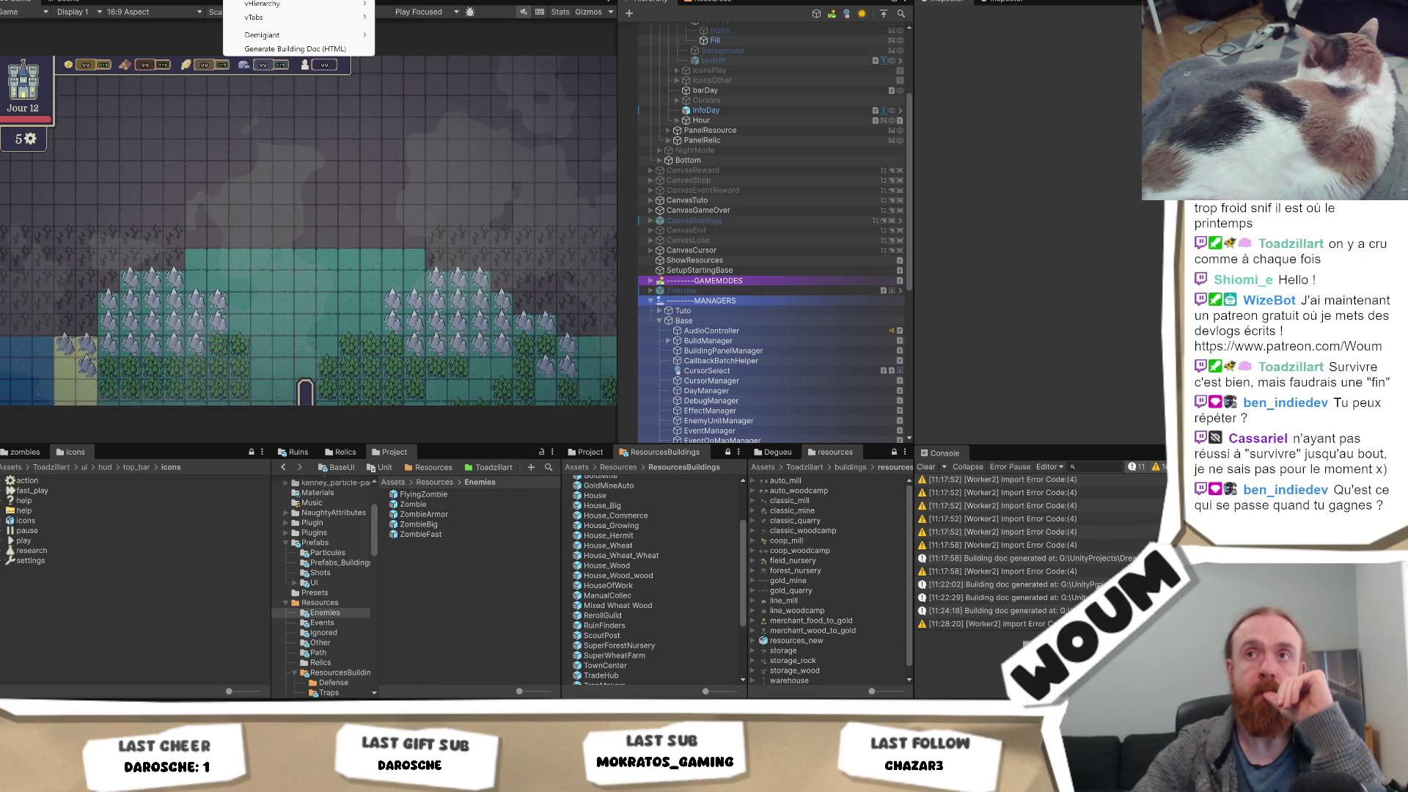
click(268, 49)
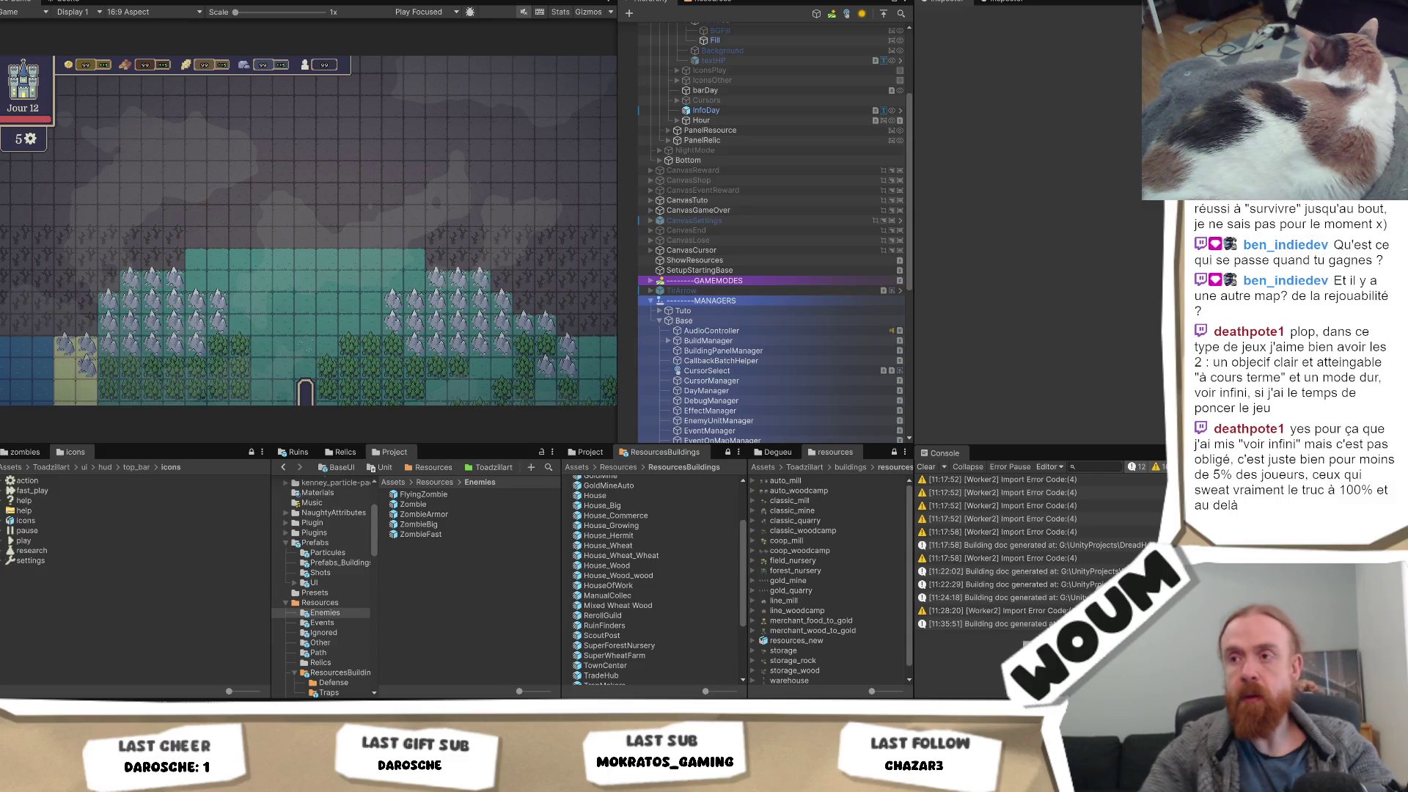
click(413, 504)
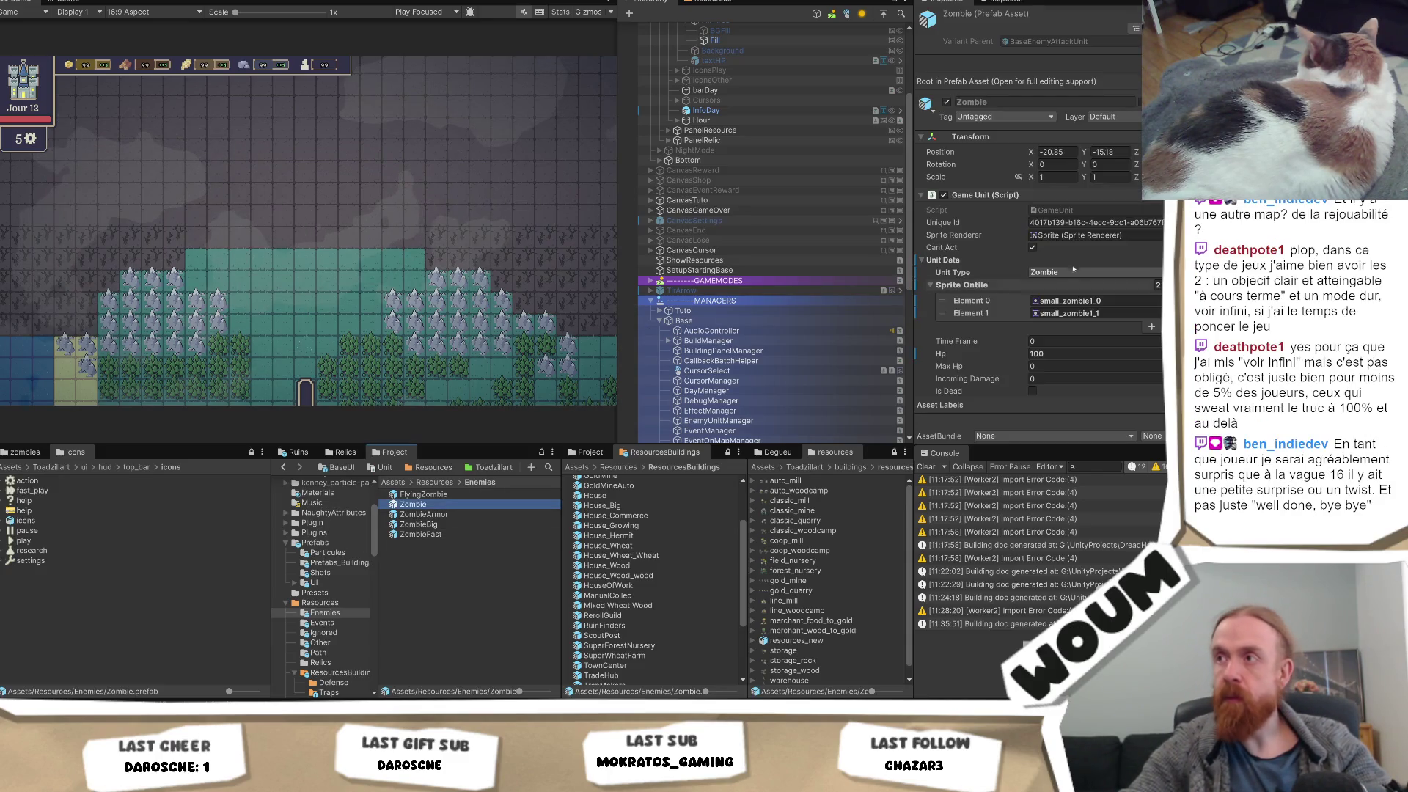
Inspect the Zombie prefab (Hp 100, small_zombie sprites), then the ZombieBig prefab
scroll(1091, 286, down, 3)
scroll(1091, 288, down, 2)
scroll(1094, 299, down, 2)
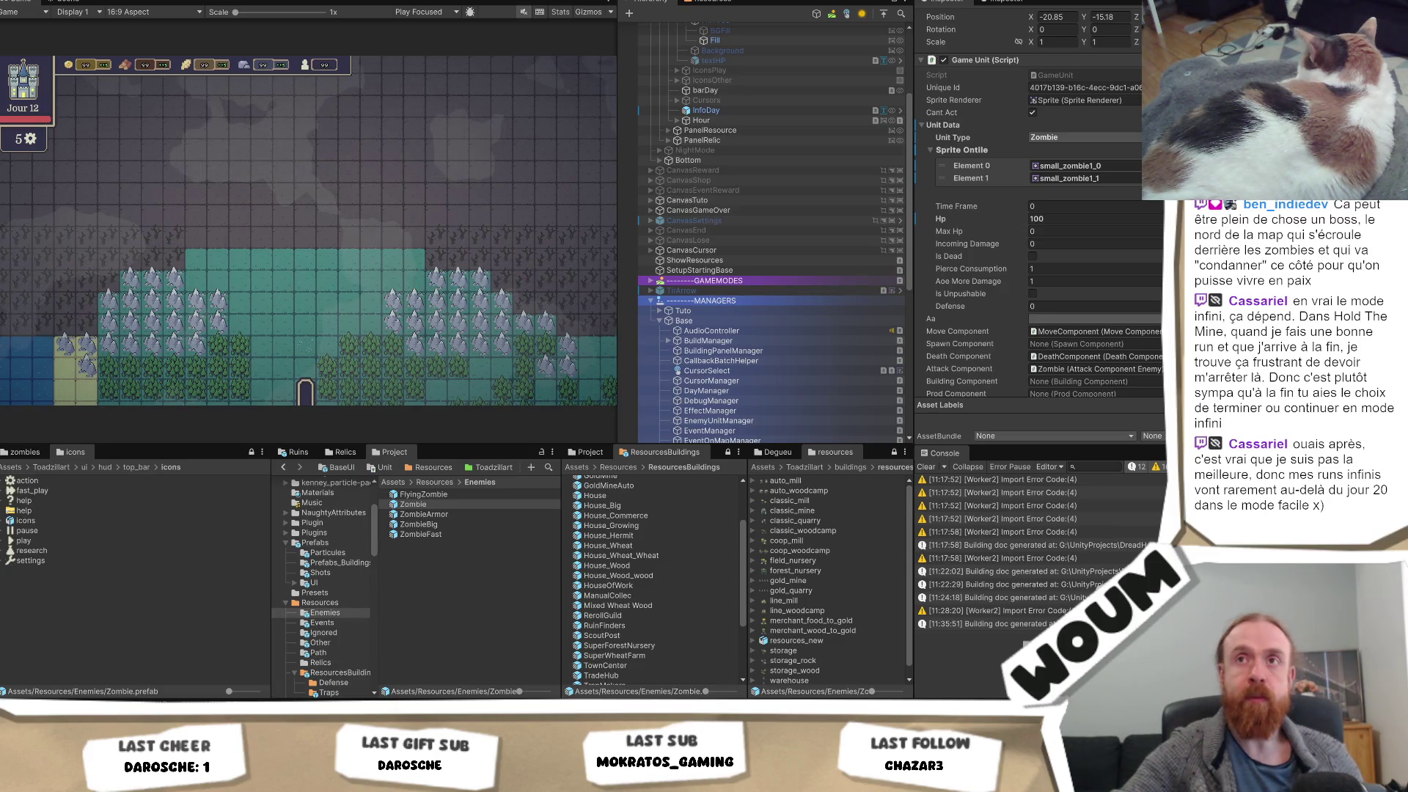
click(268, 66)
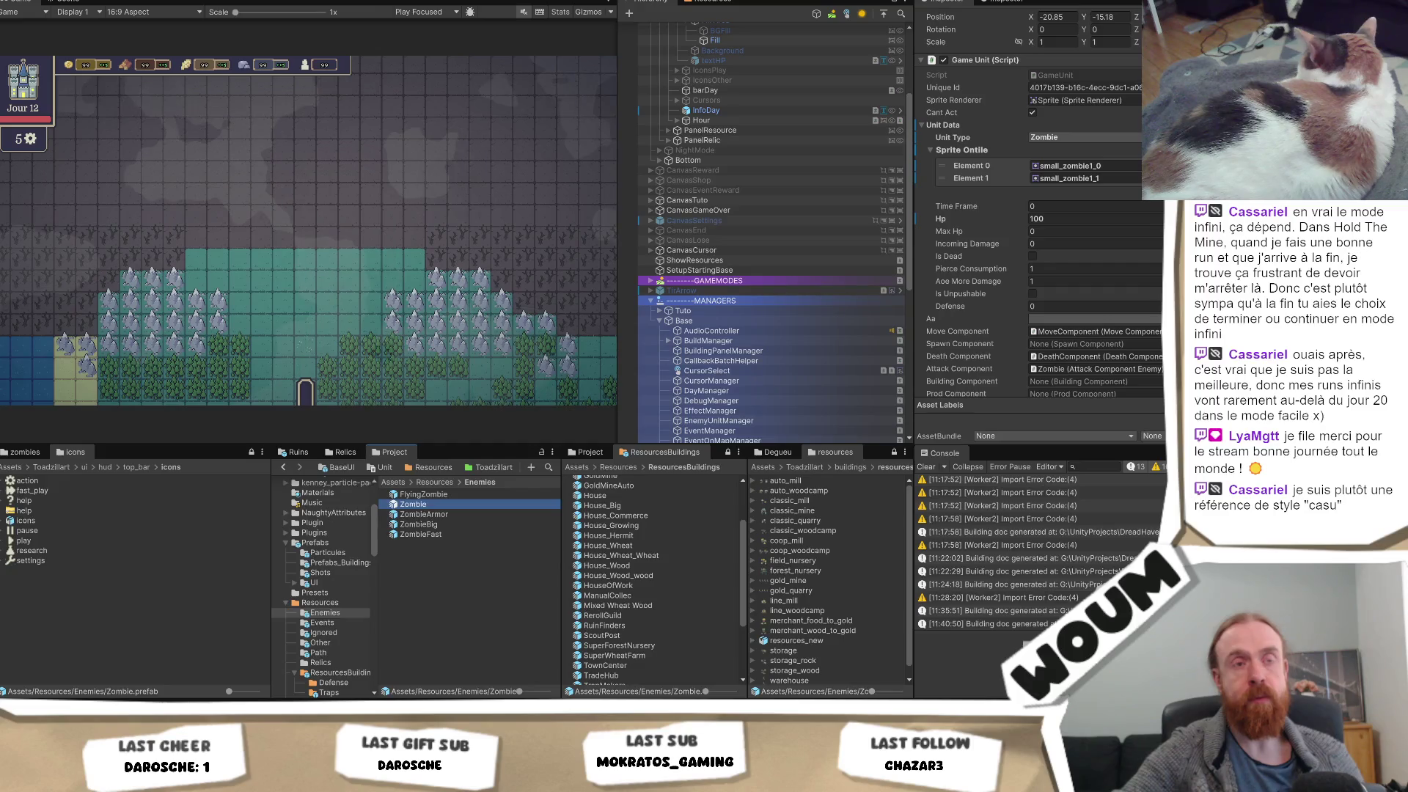
click(362, 255)
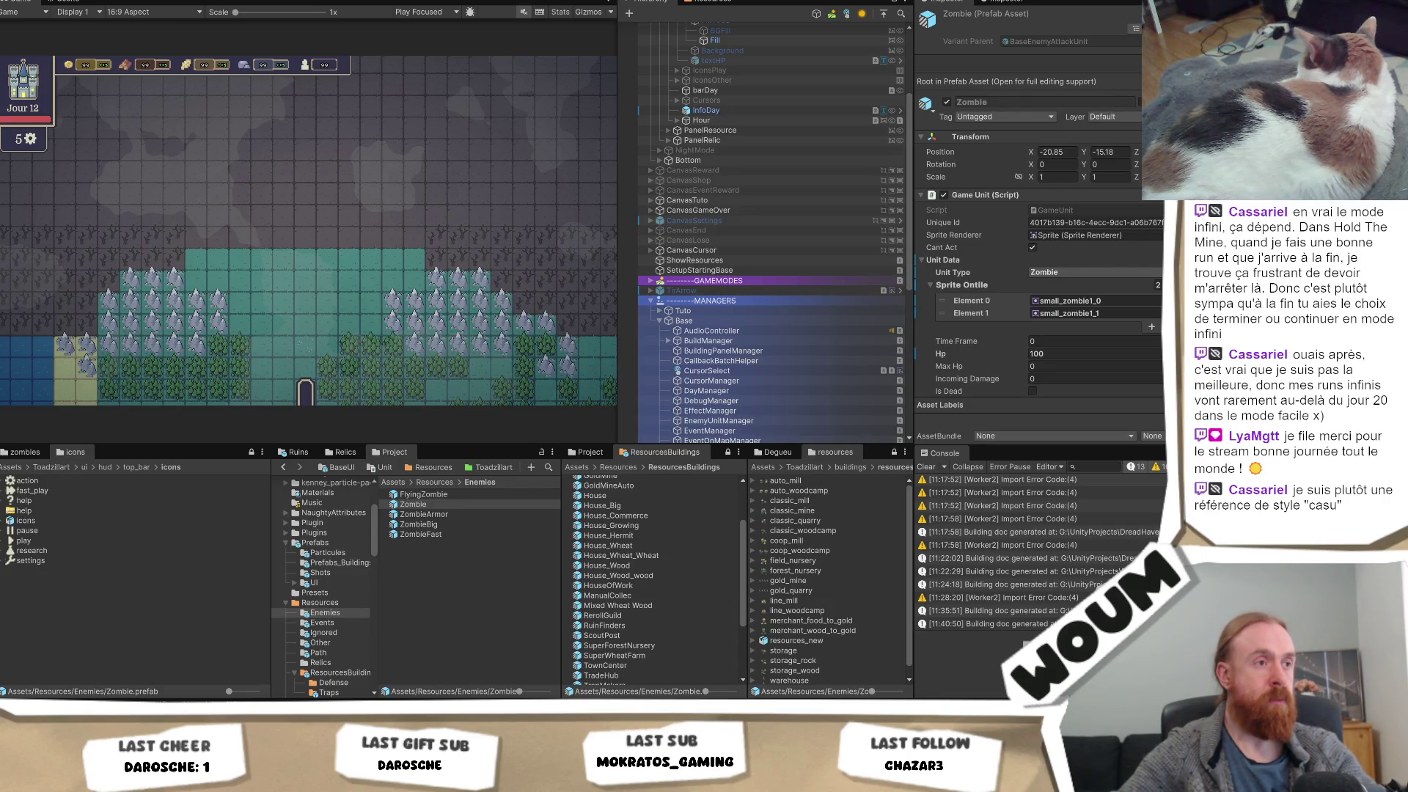
click(443, 525)
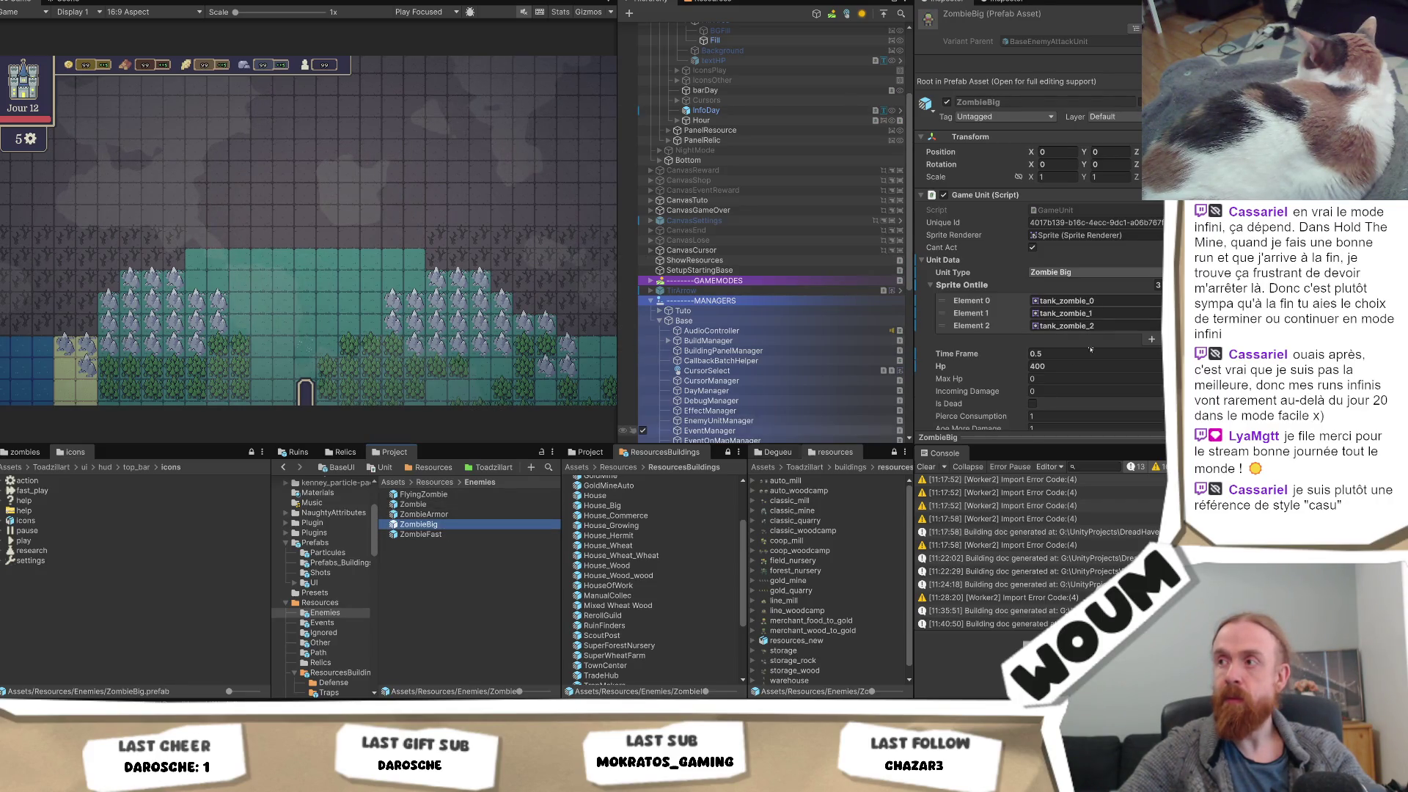
Ping ZombieBig's tank_zombie_0 sprite twice, returning to the ZombieBig prefab each time
click(1076, 302)
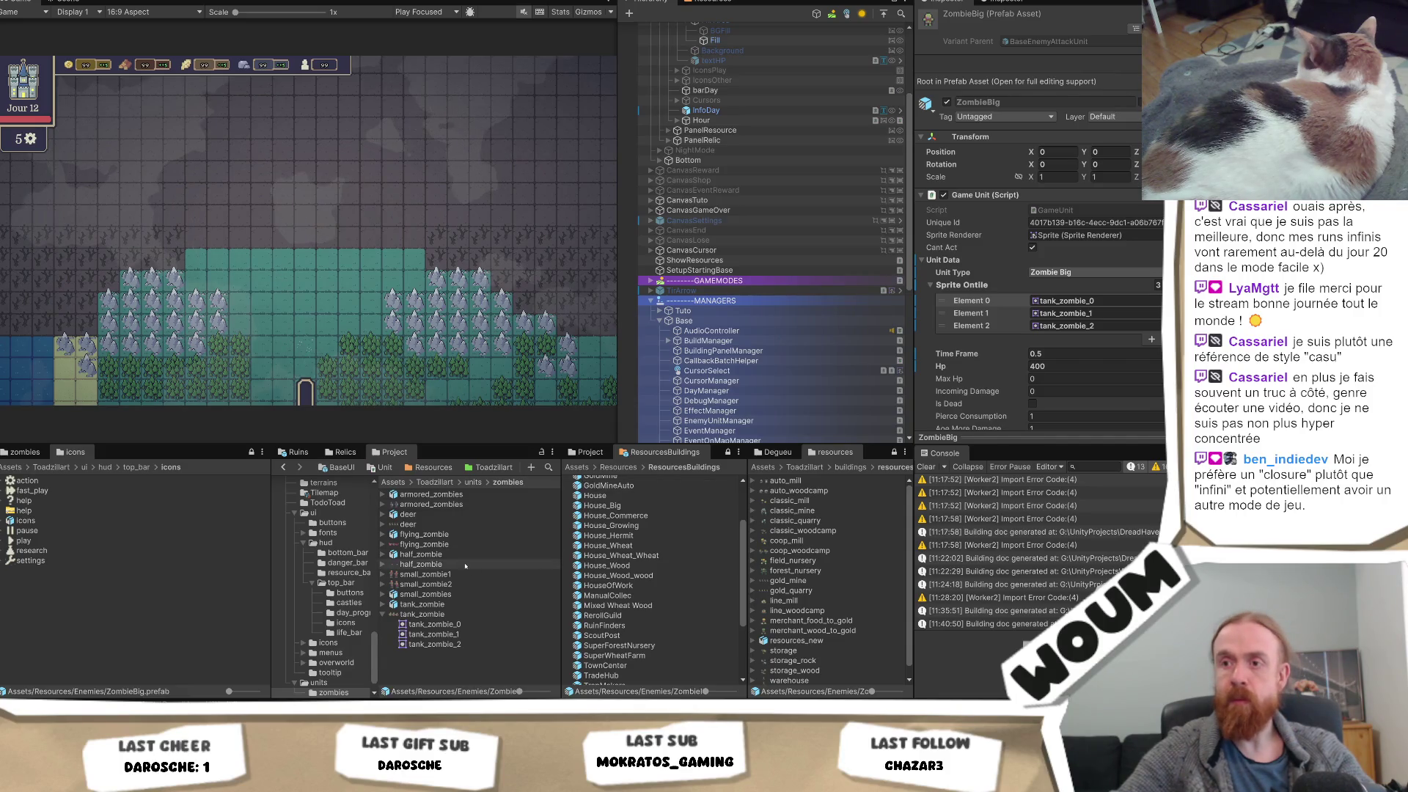
scroll(323, 572, up, 4)
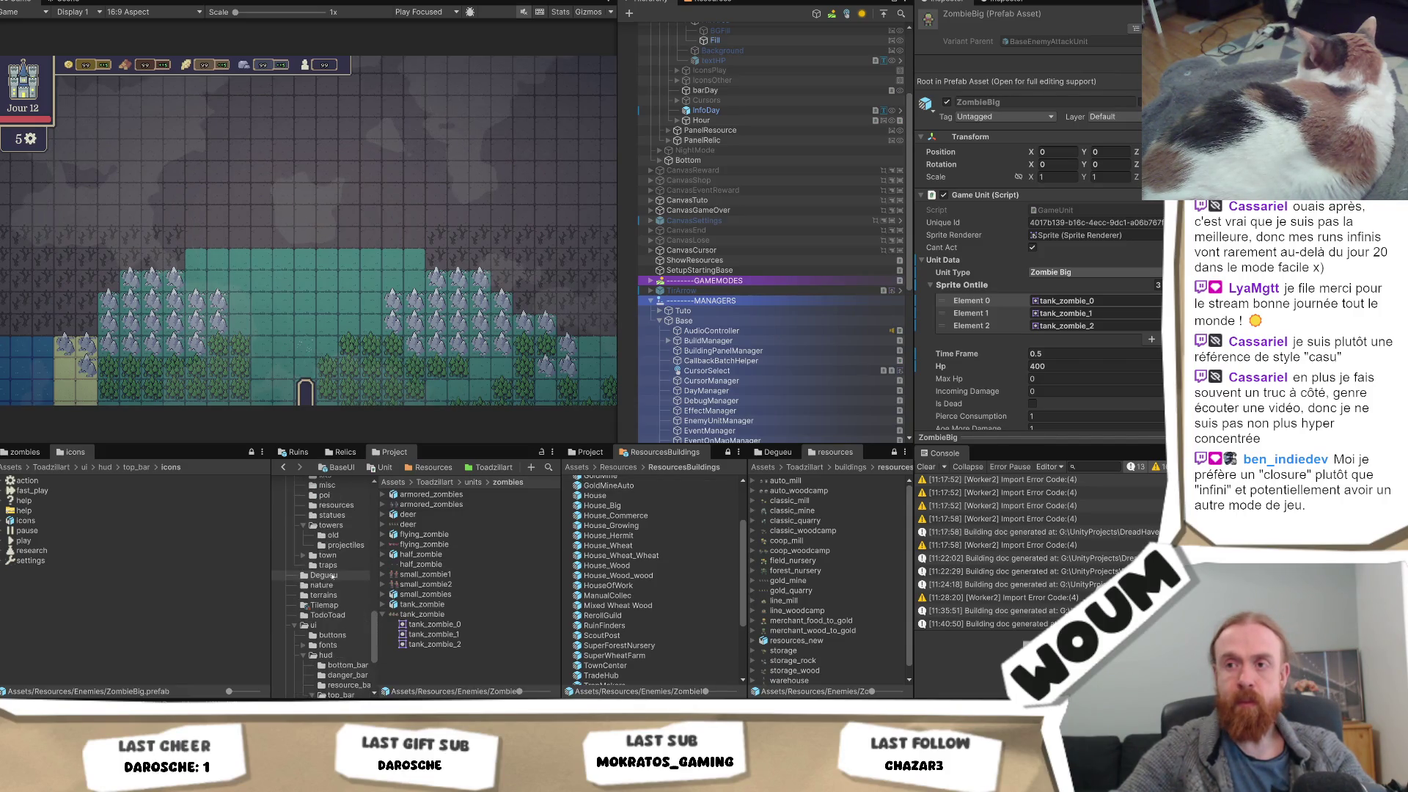
click(433, 467)
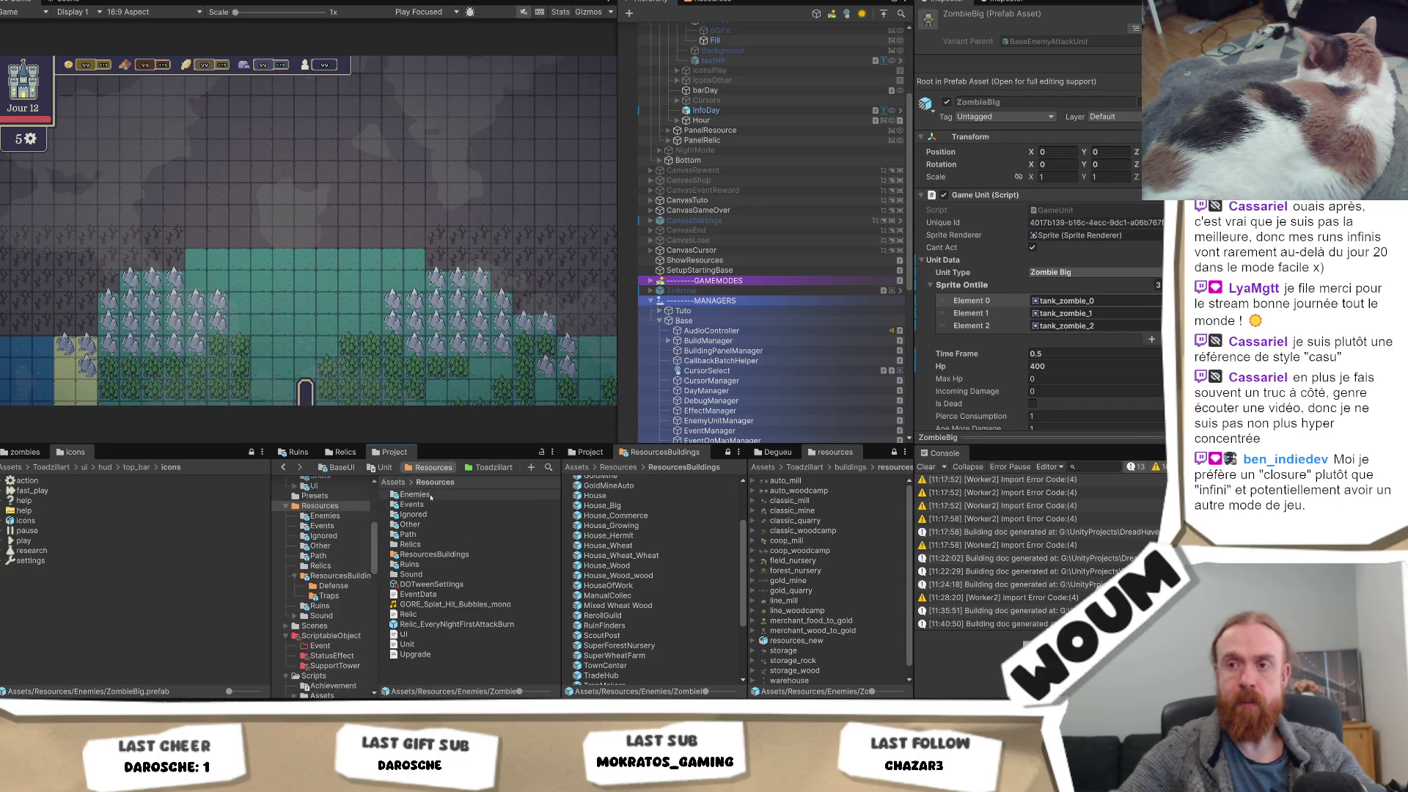
click(418, 524)
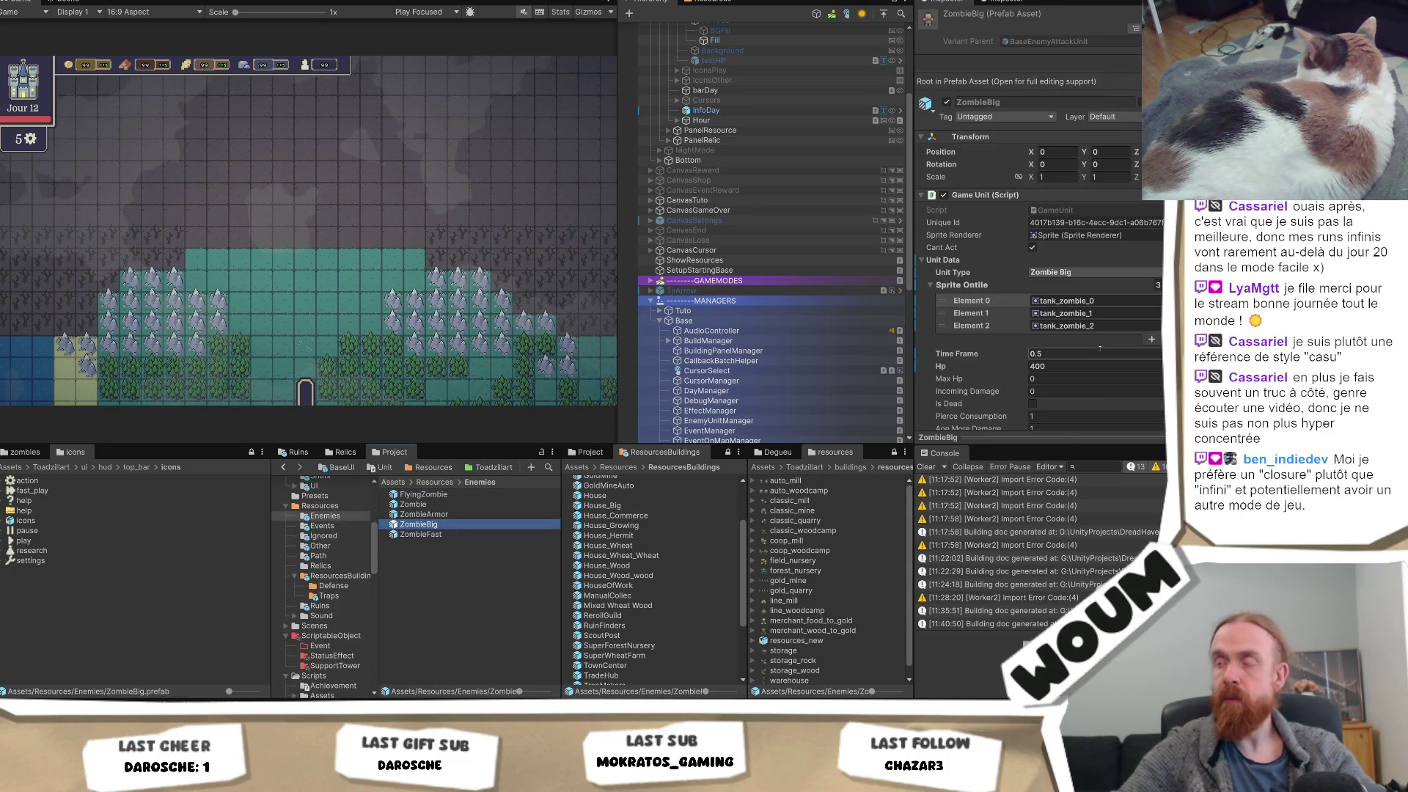
click(1096, 301)
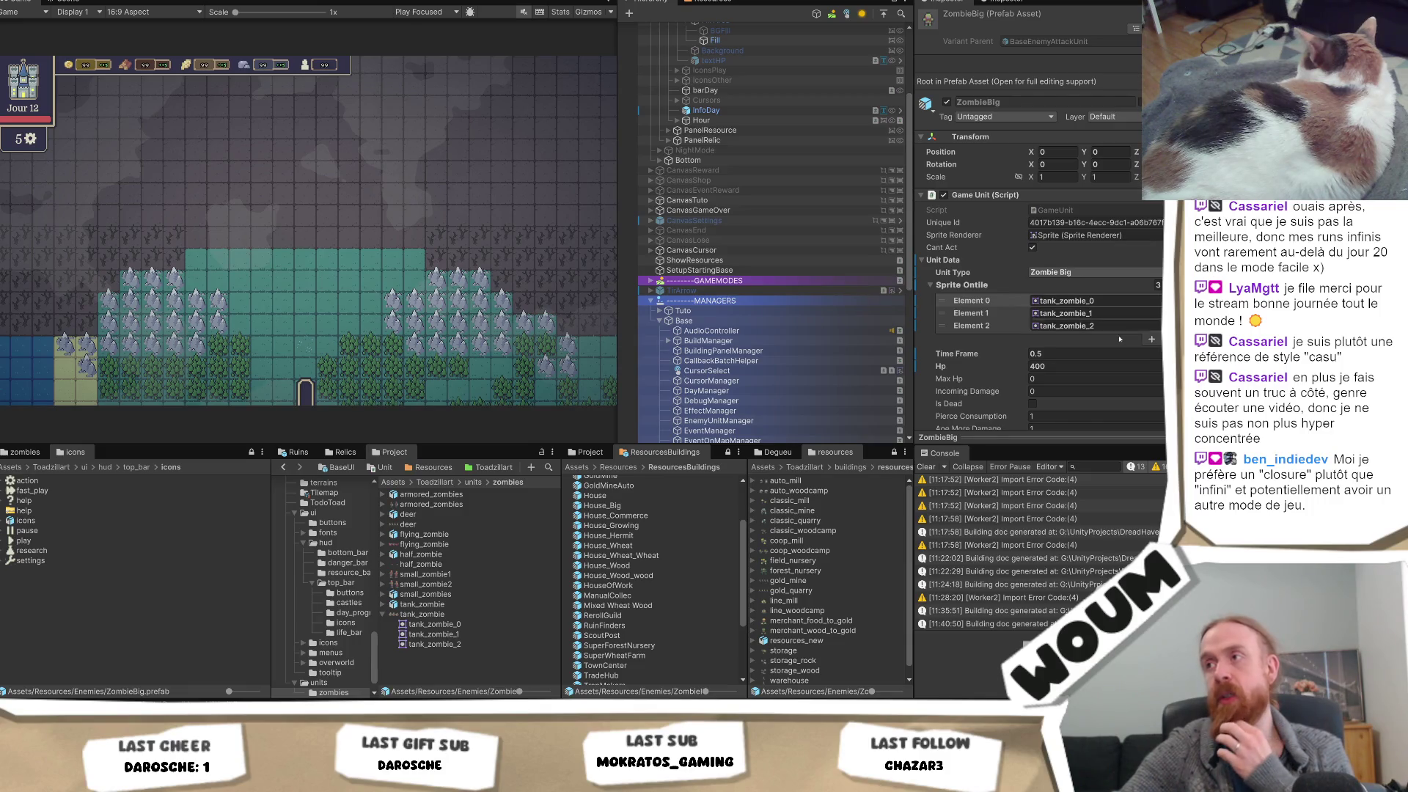
scroll(1120, 339, down, 10)
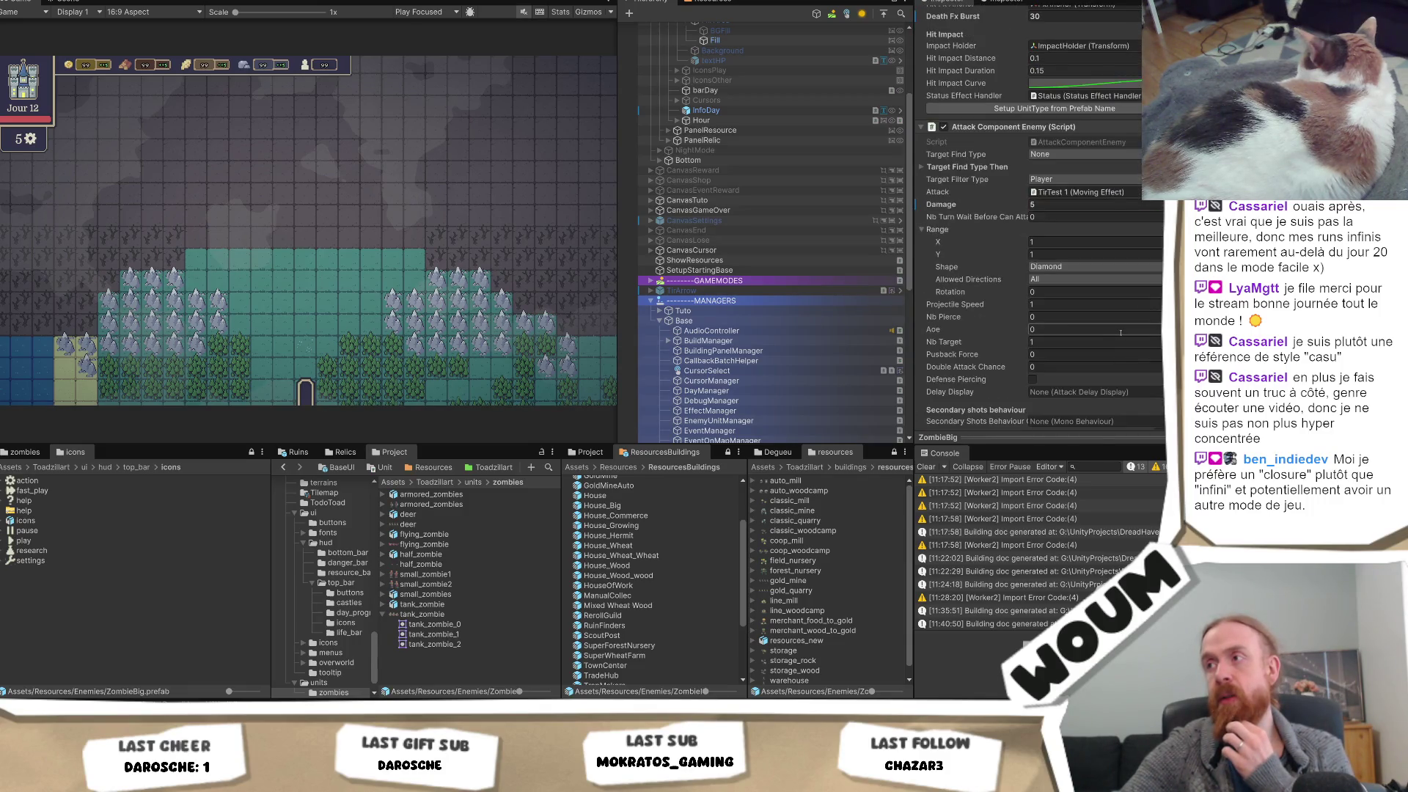
scroll(1120, 332, down, 3)
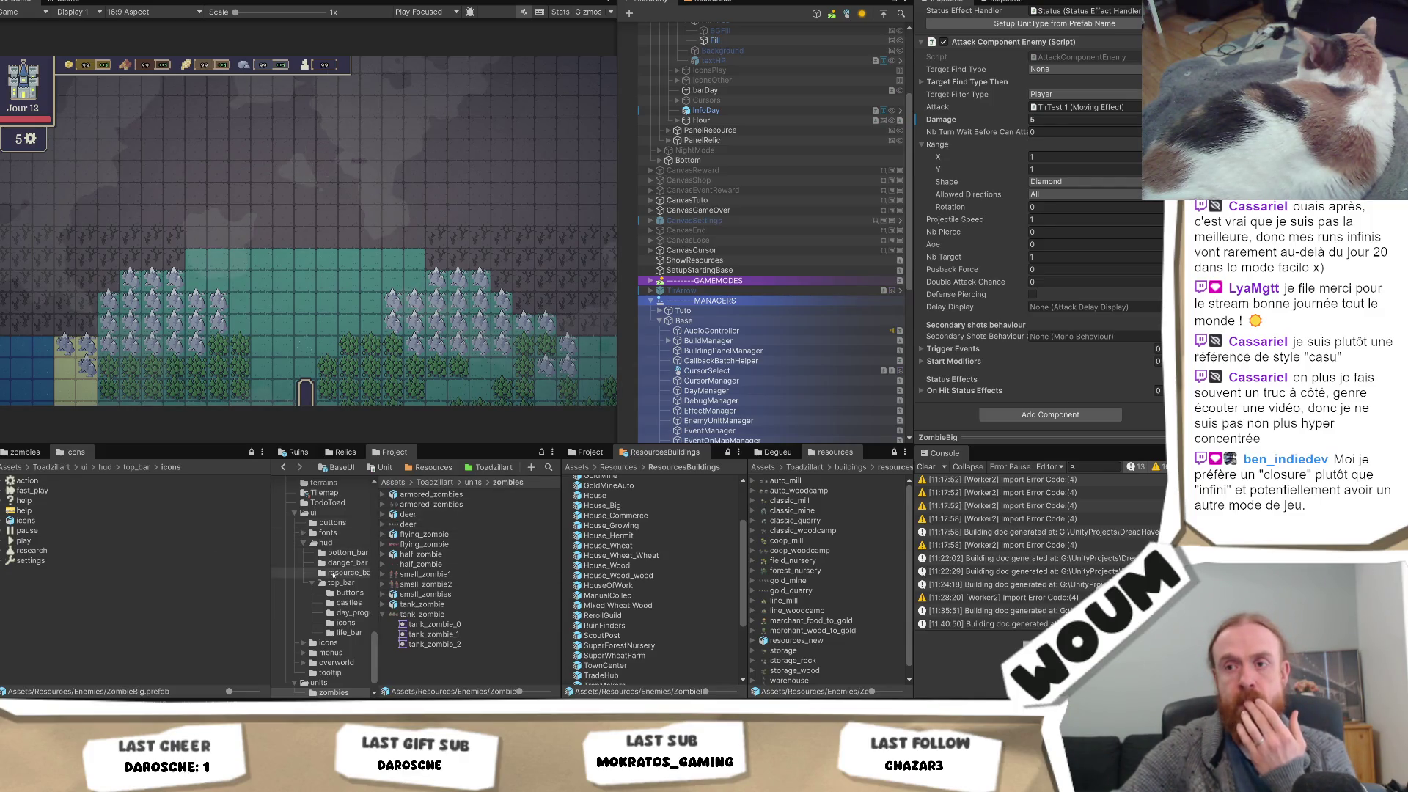
click(434, 467)
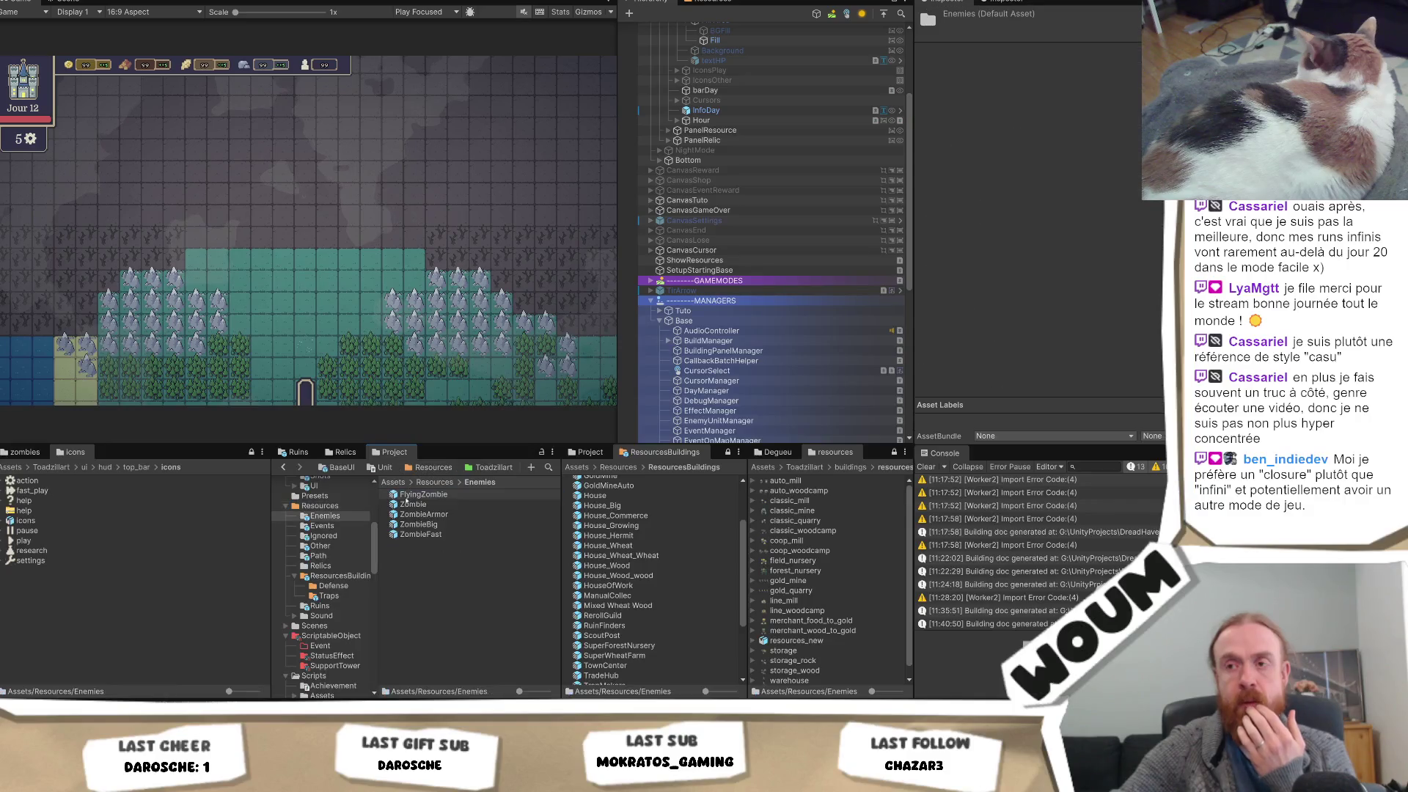
click(418, 524)
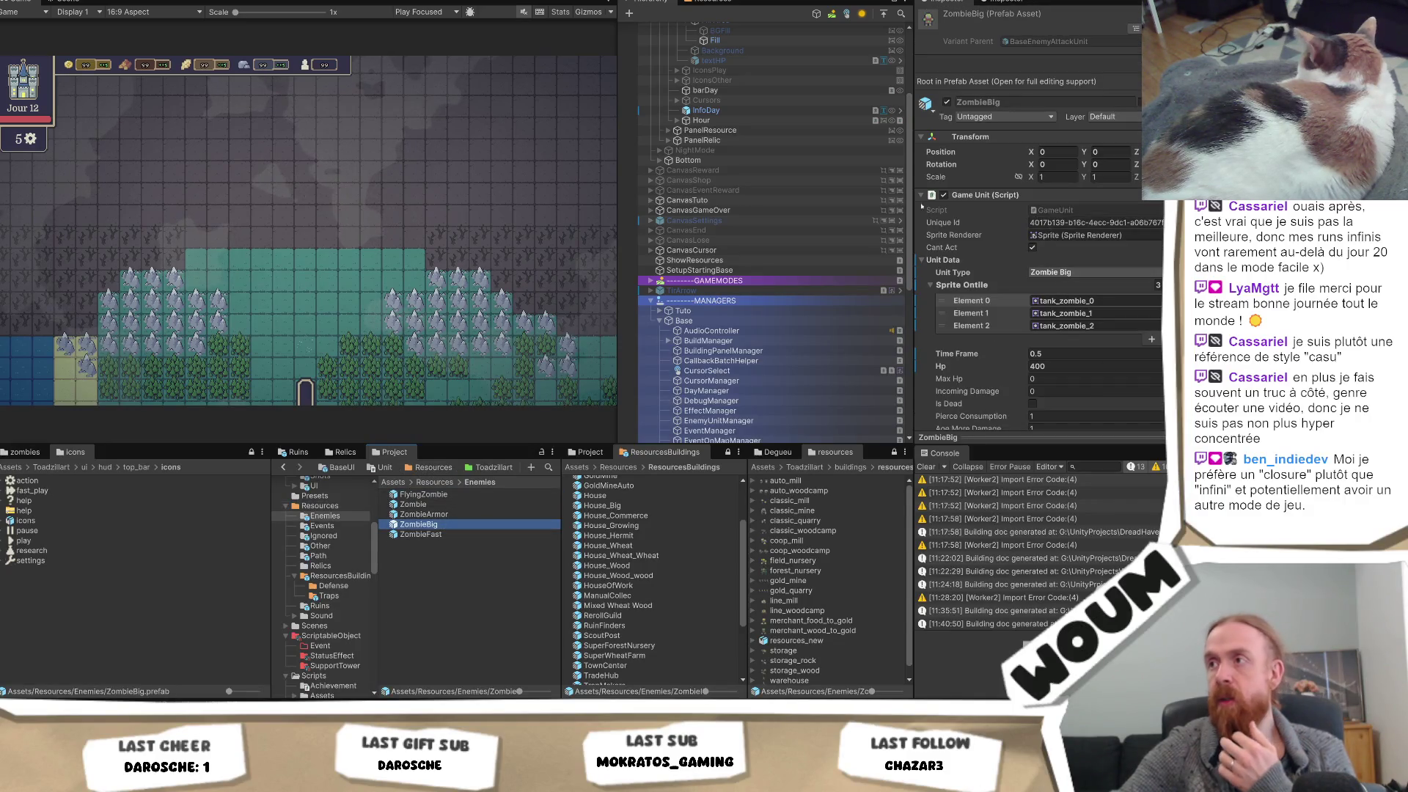
Collapse and re-expand ZombieBig's Game Unit component, then reopen Enemies via the Resources breadcrumb
click(922, 196)
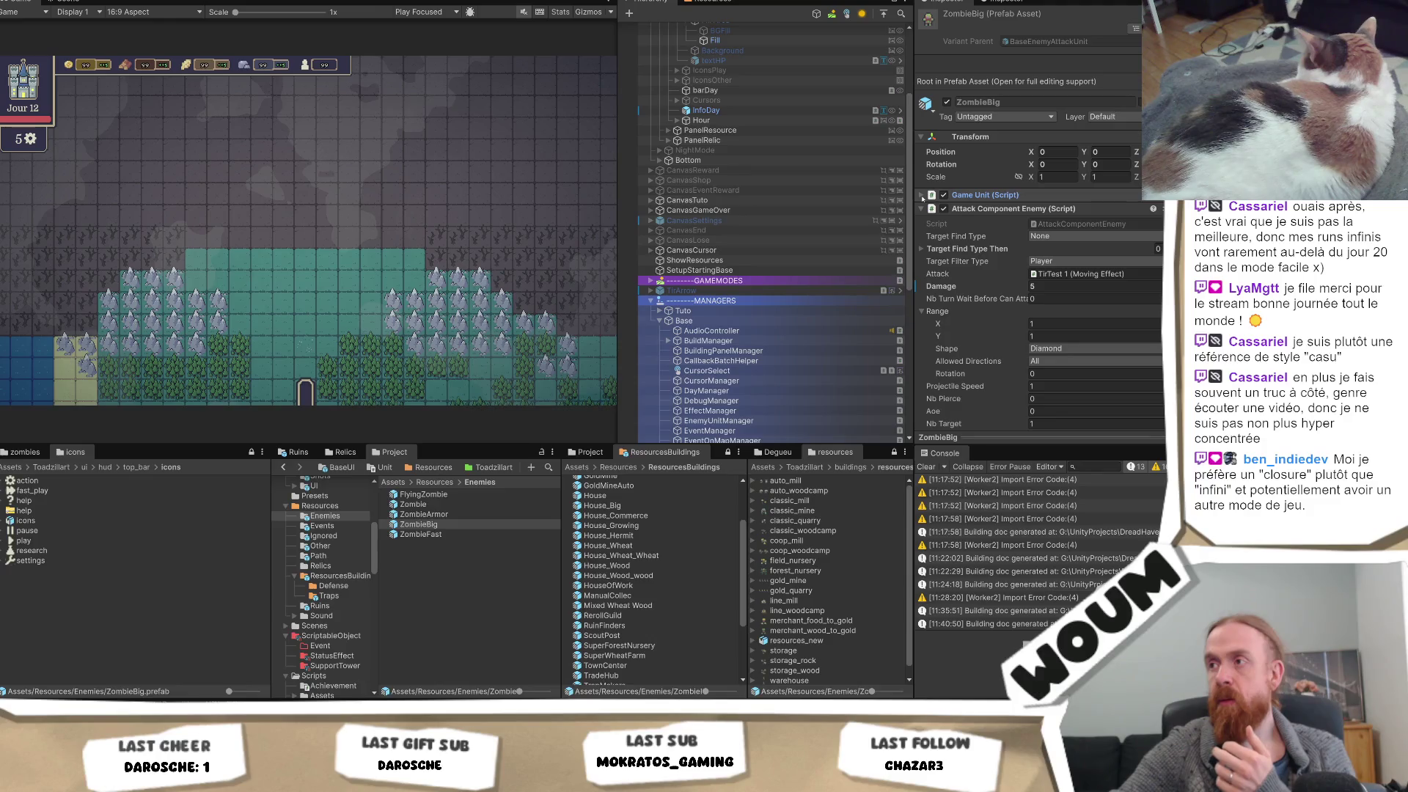
click(922, 196)
scroll(1098, 289, down, 5)
scroll(1098, 288, down, 7)
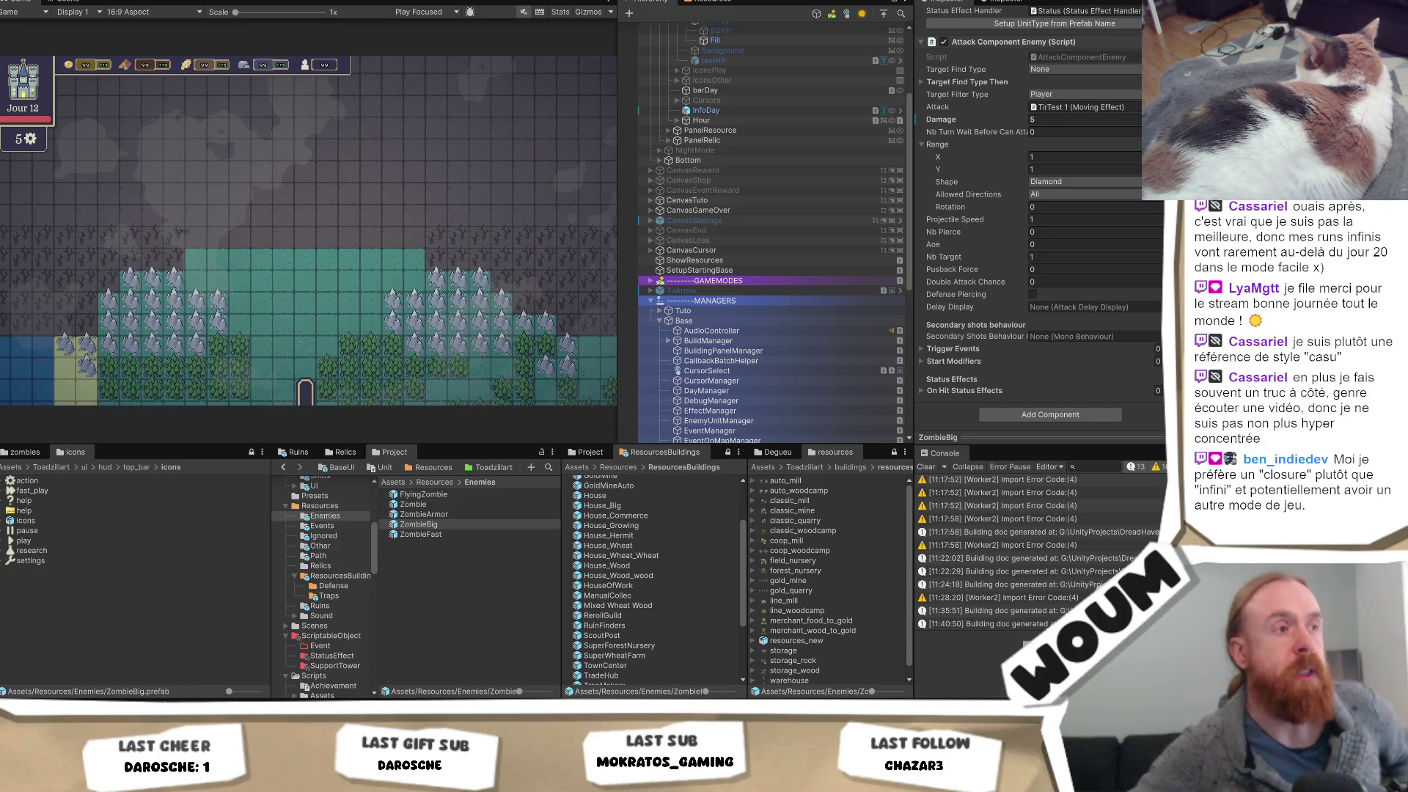
click(437, 482)
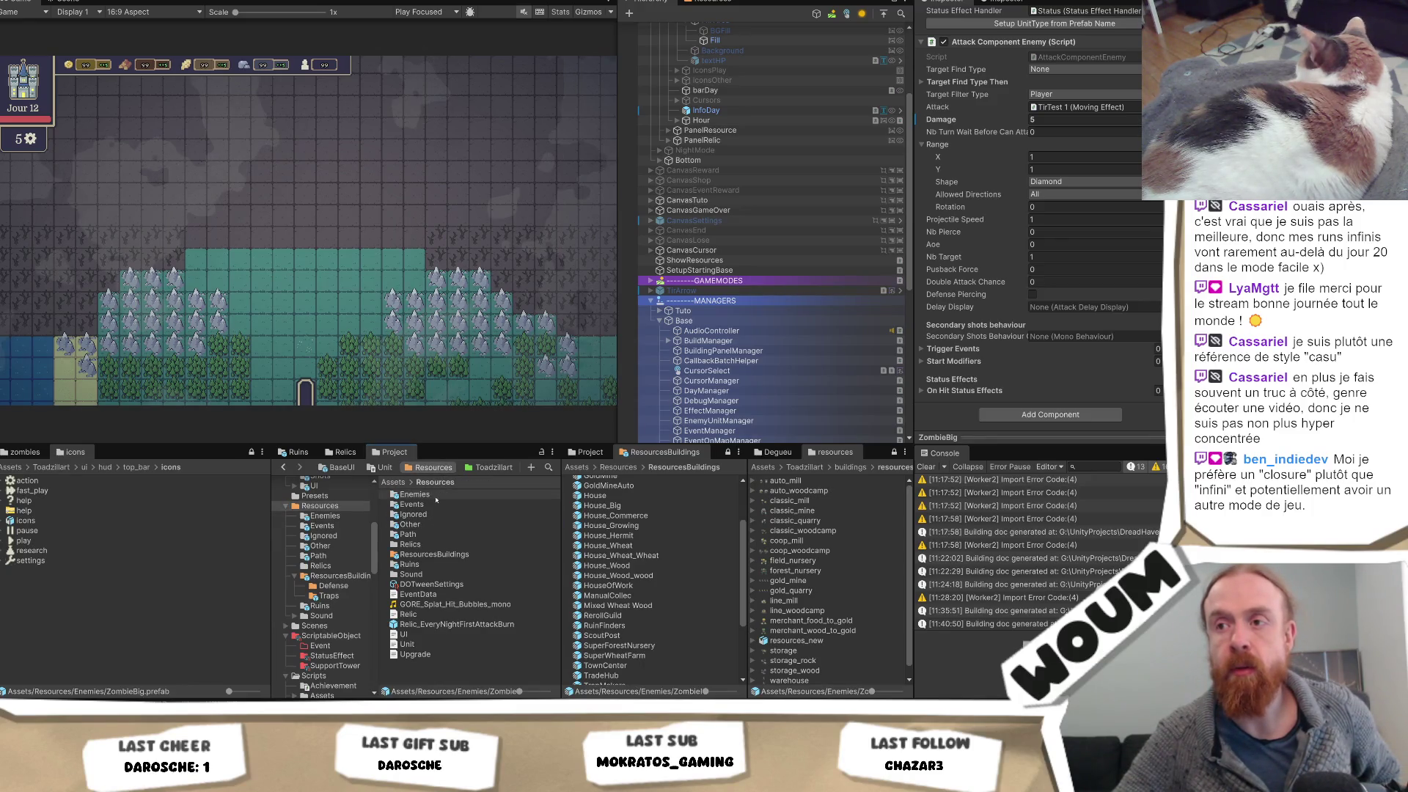
double_click(415, 494)
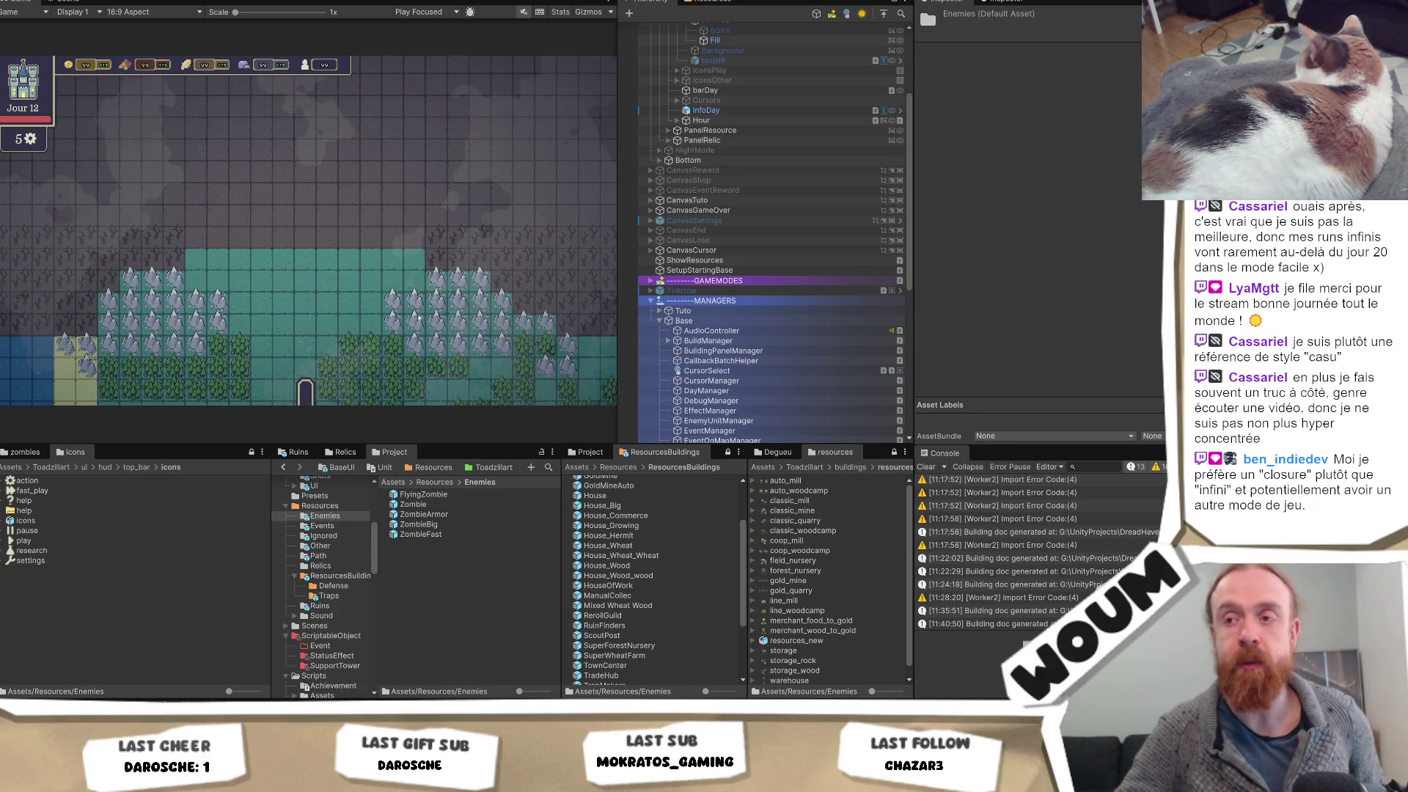
Inspect the FlyingZombie prefab and ping its flying_zombie_0 sprite, then select the House prefab
click(423, 495)
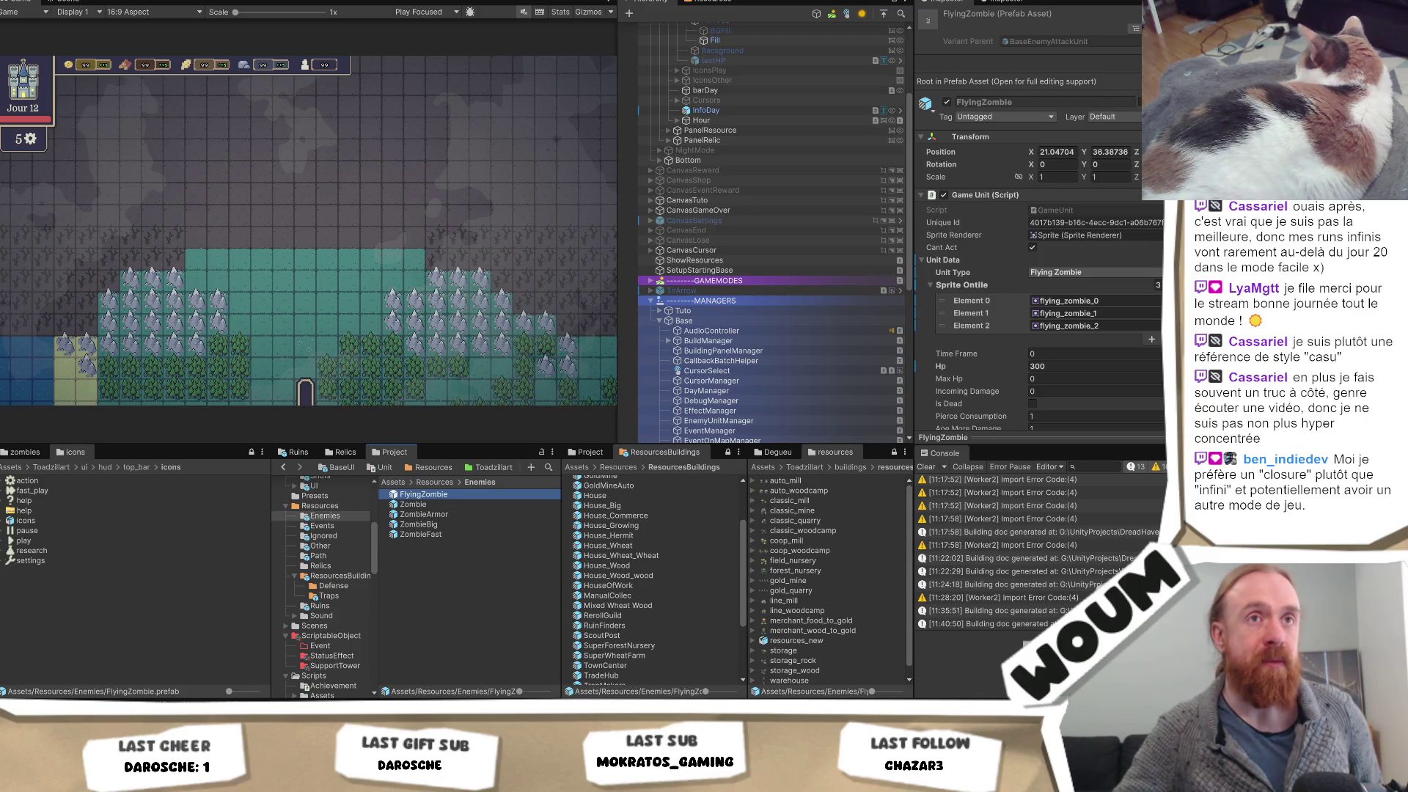
key(alt+Tab)
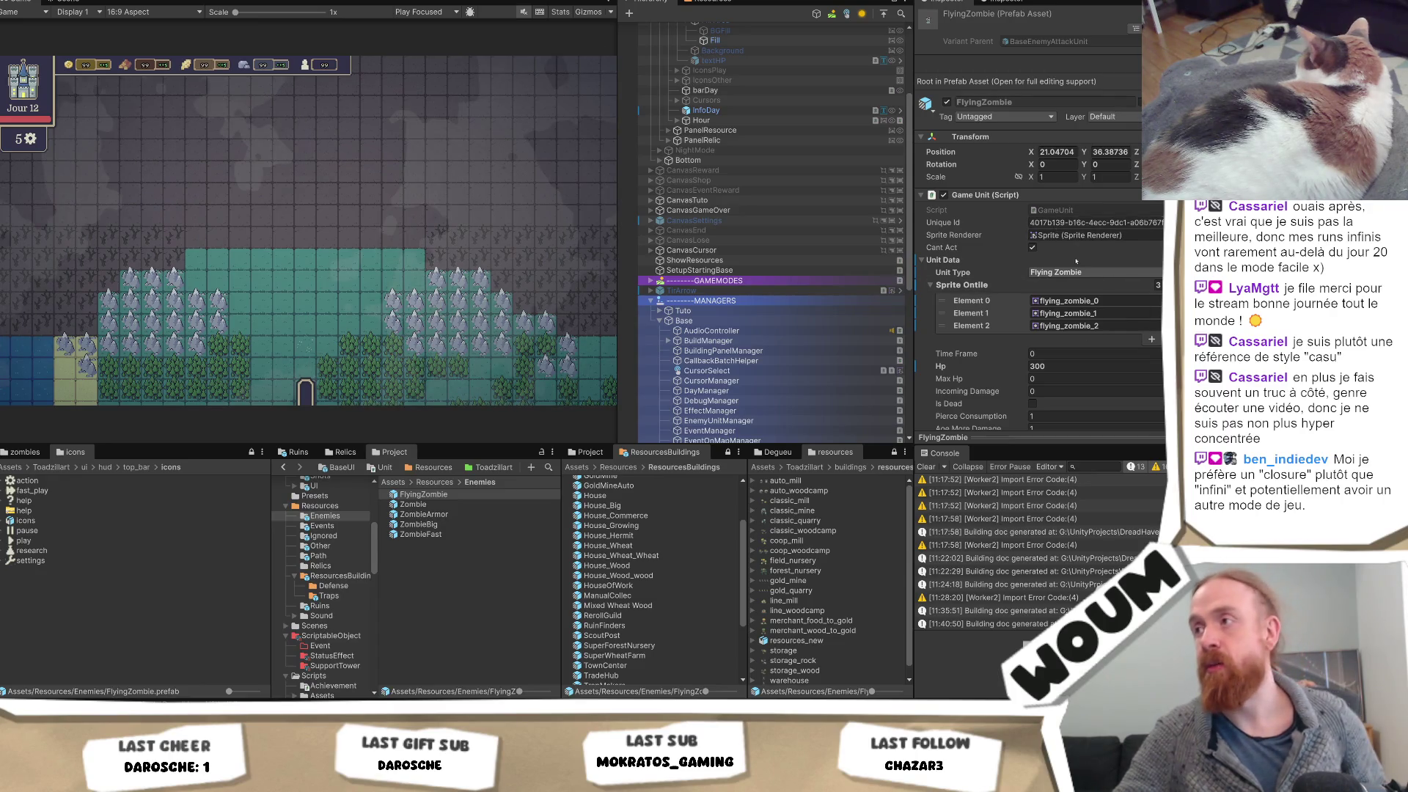
click(1078, 302)
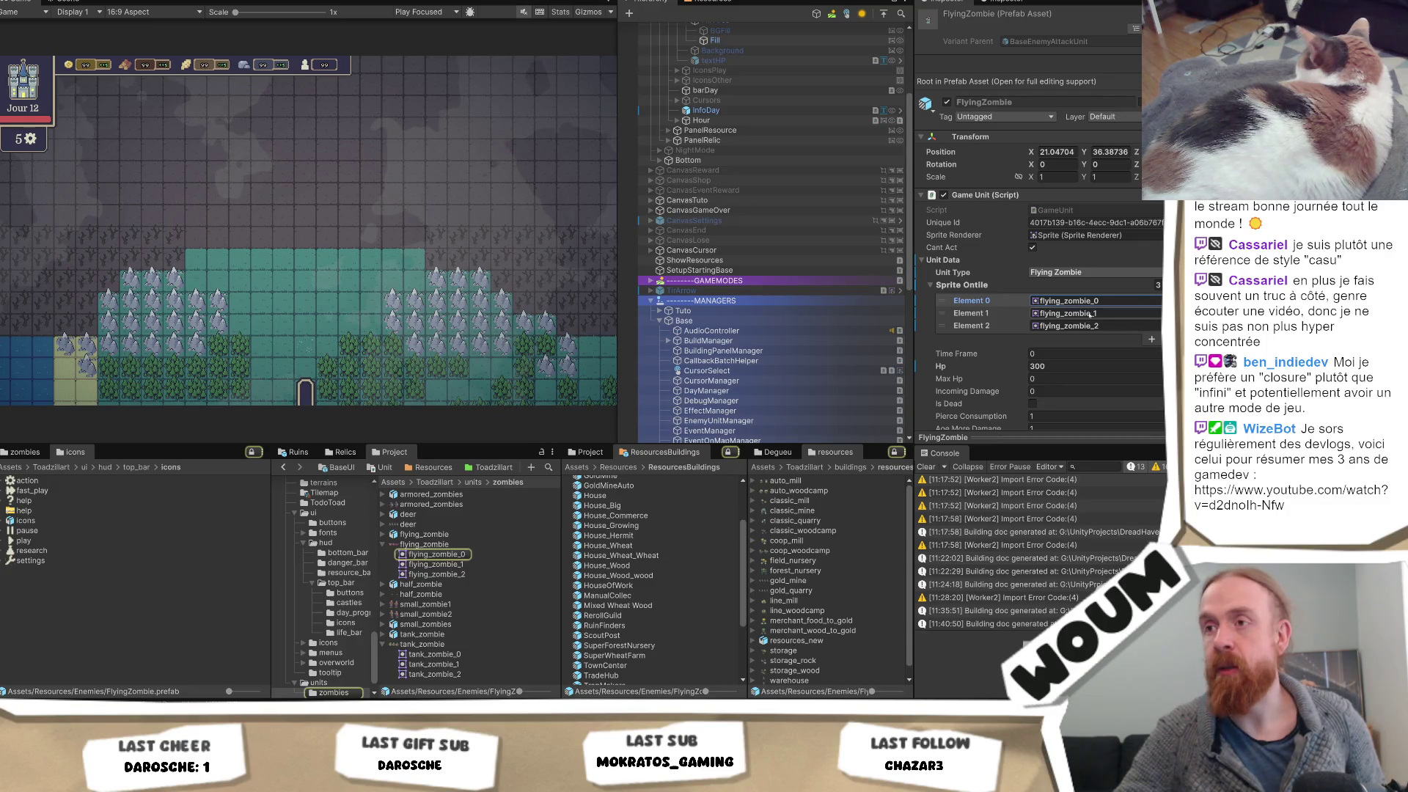
scroll(645, 513, up, 2)
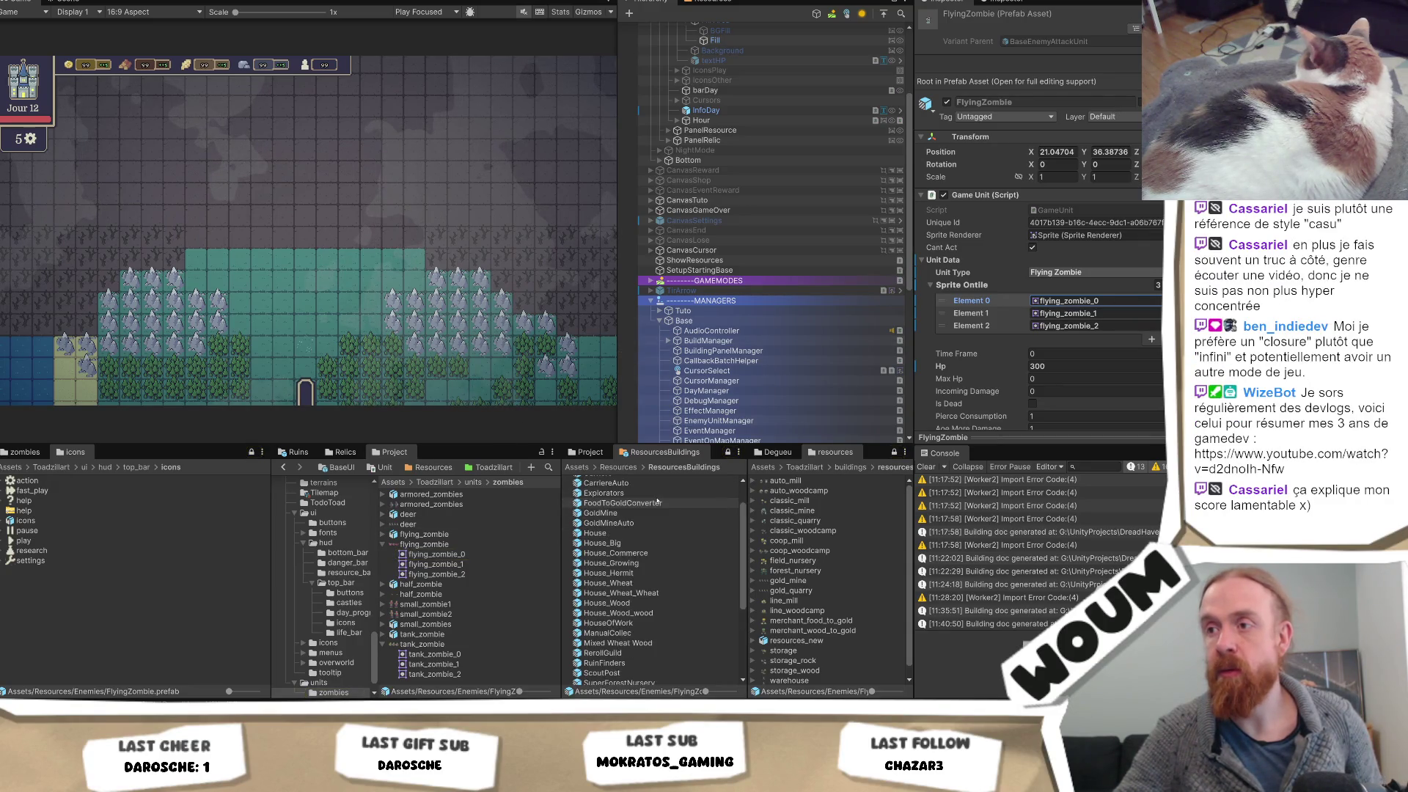
click(647, 533)
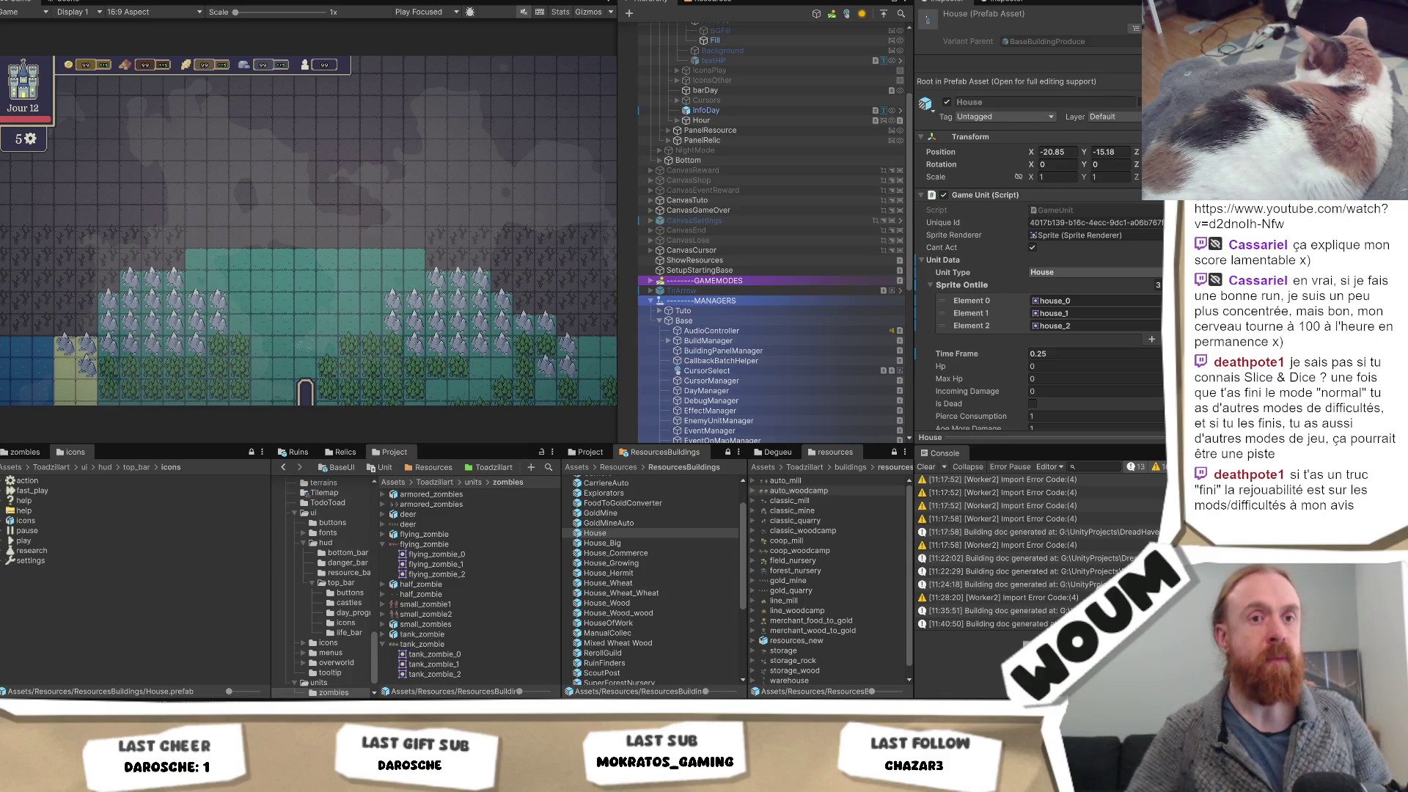
Switch from the House prefab in Unity to the Slice & Dice Steam store page
key(alt+Tab)
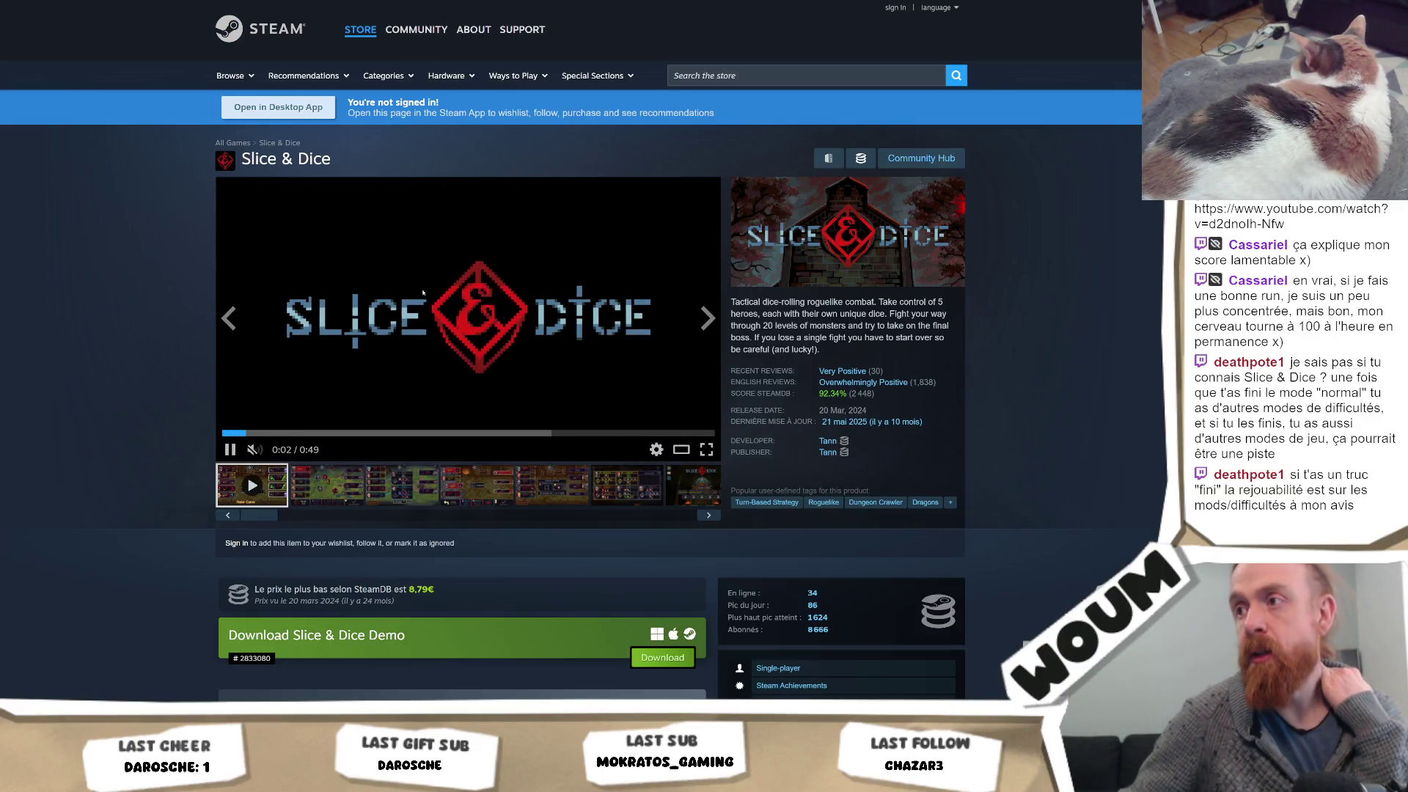
Browse the Slice & Dice screenshots: the third, the sixth, then the second battle scene
click(411, 463)
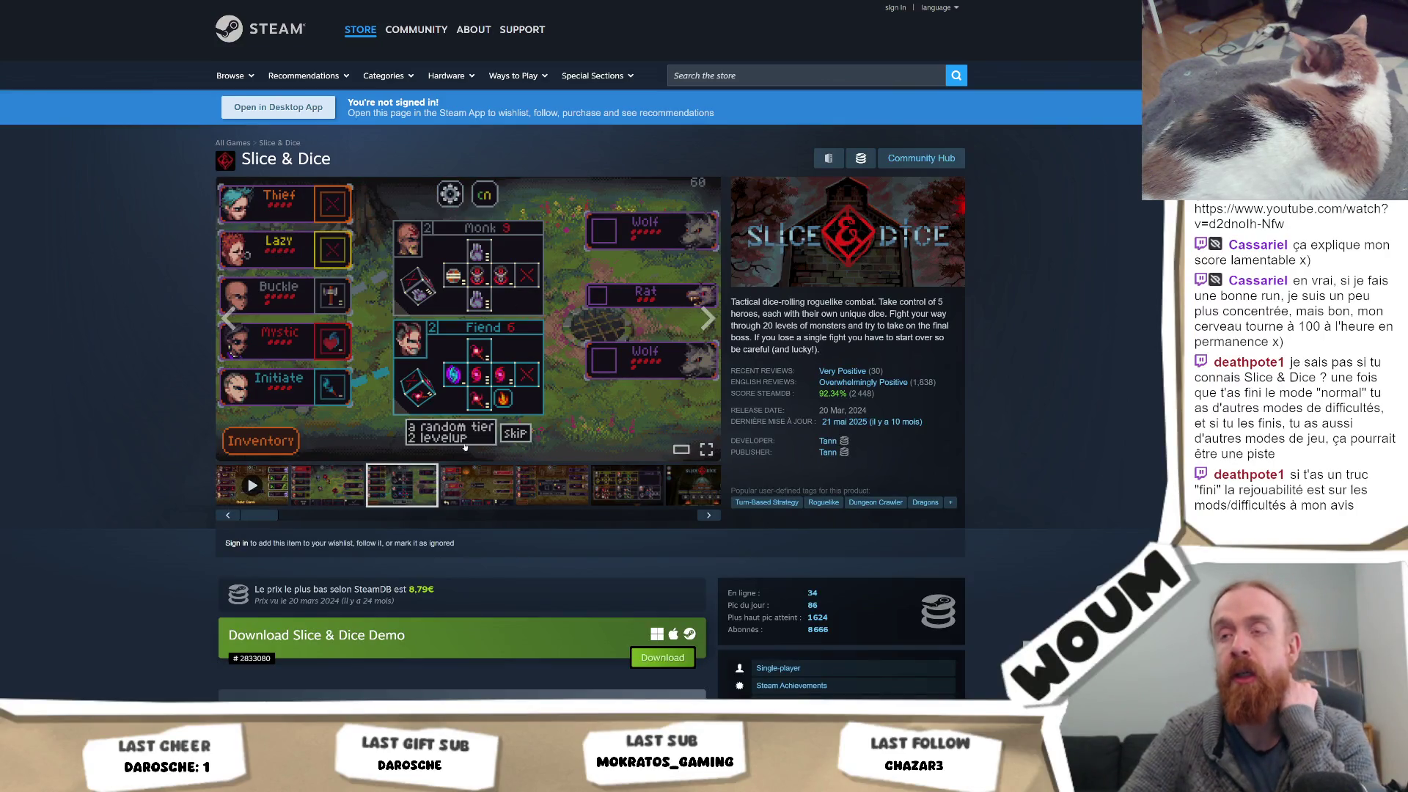
scroll(550, 425, down, 3)
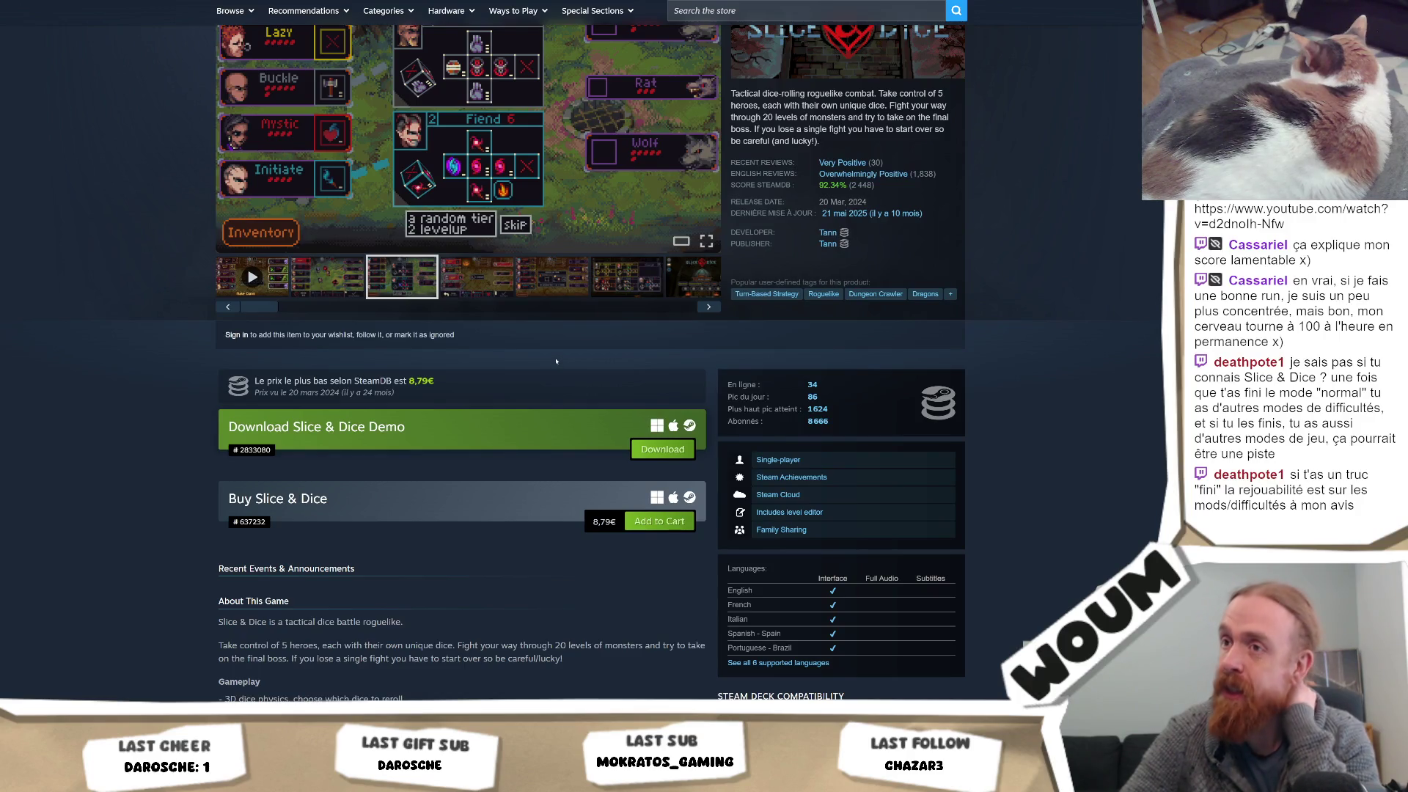
scroll(555, 359, up, 3)
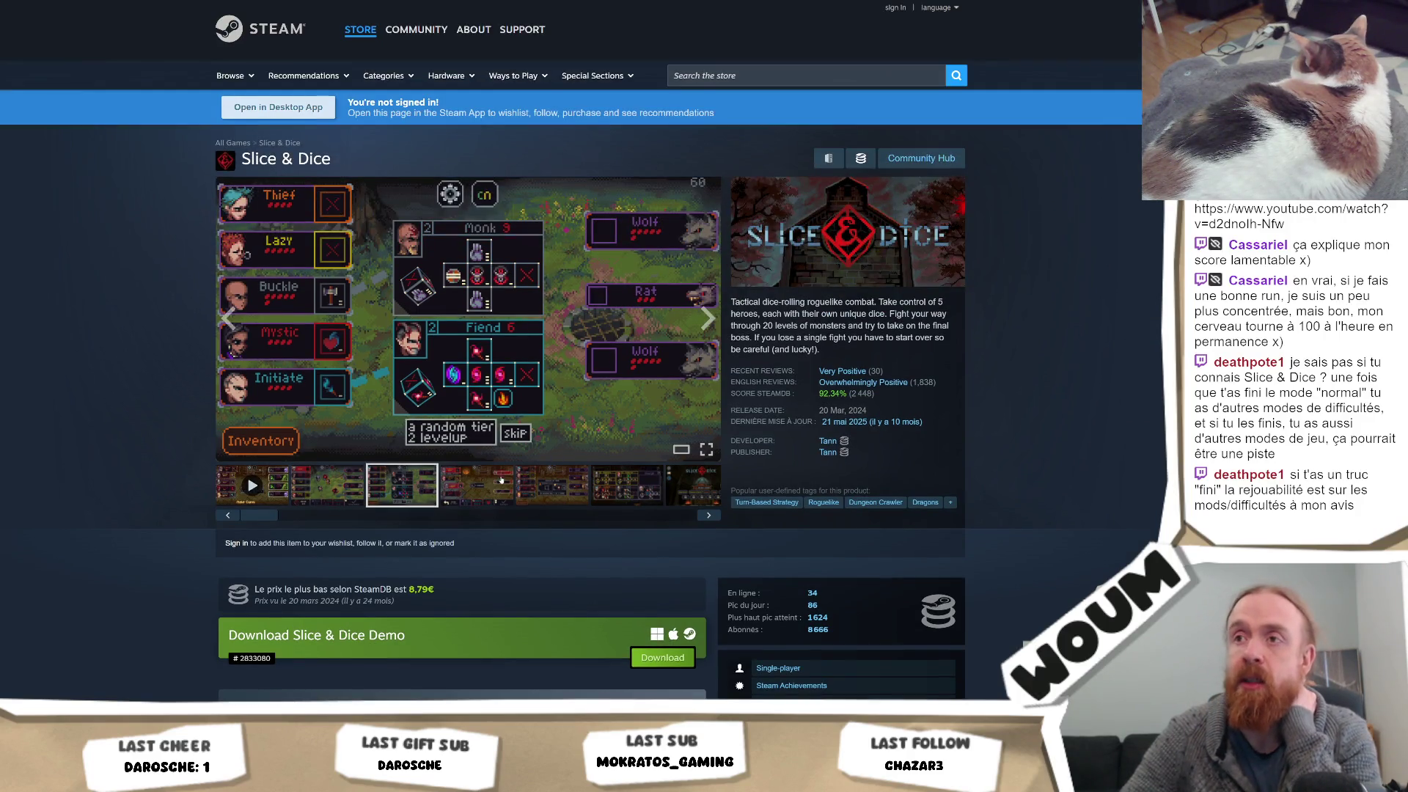
click(622, 489)
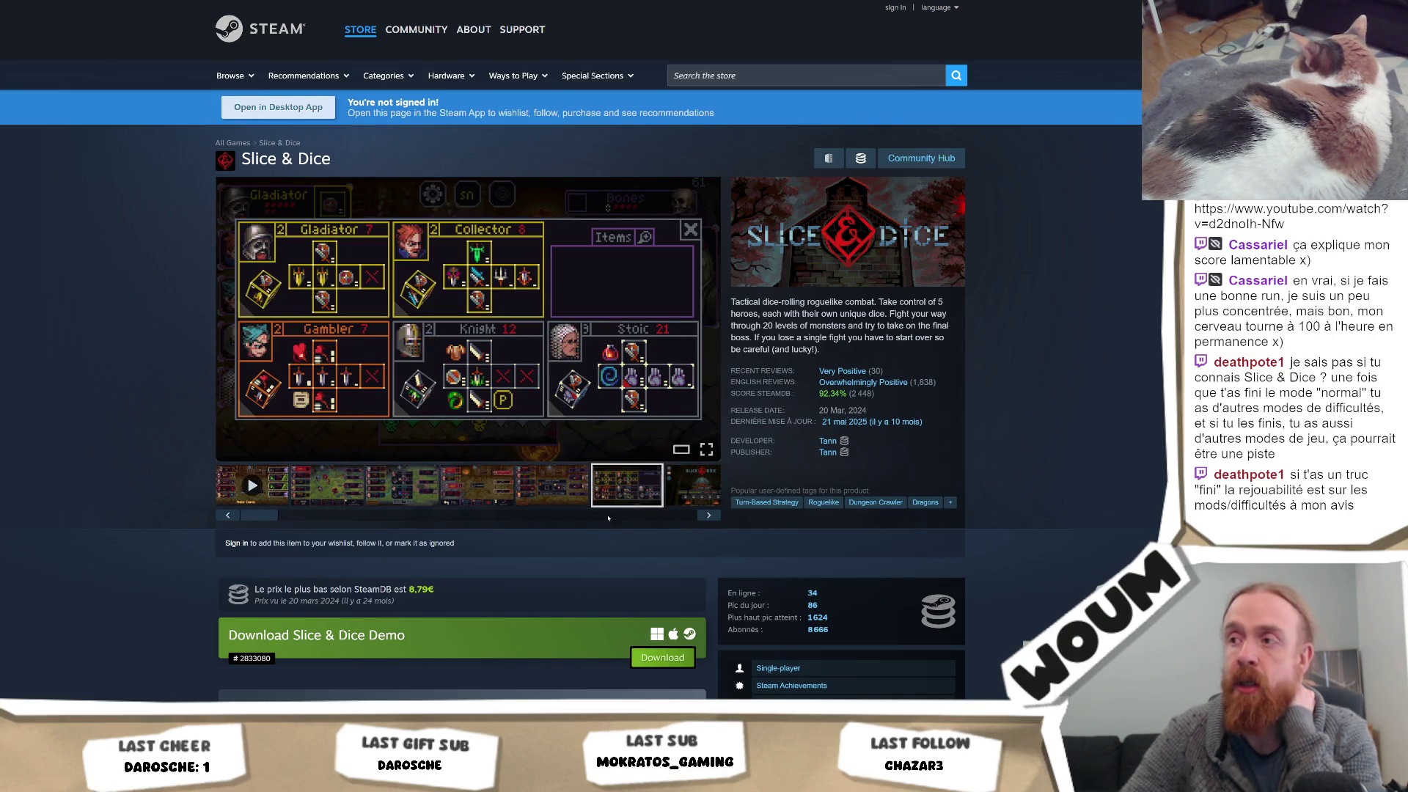
drag(380, 520, 220, 522)
click(324, 482)
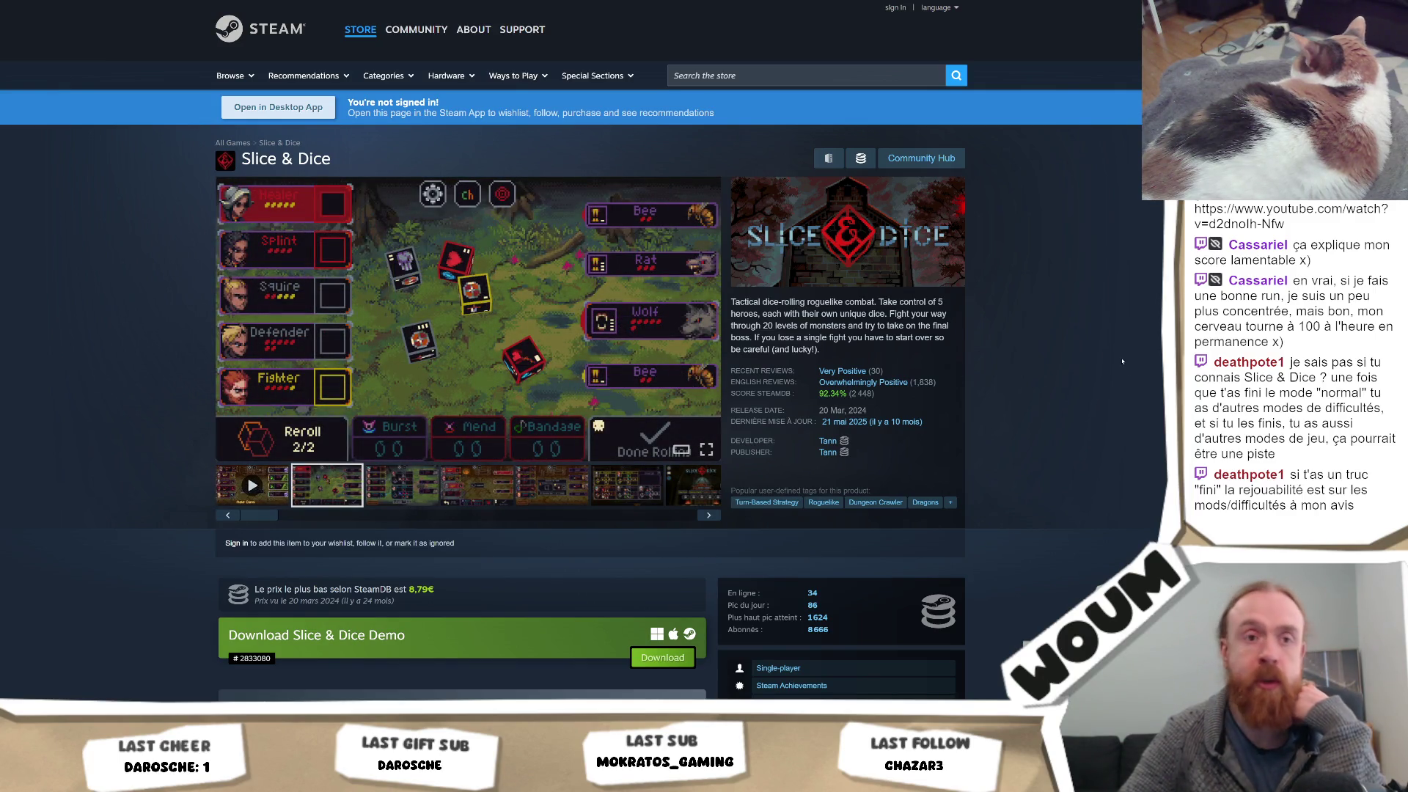
Scroll down the Slice & Dice store page, then jump back to the top
scroll(151, 413, down, 5)
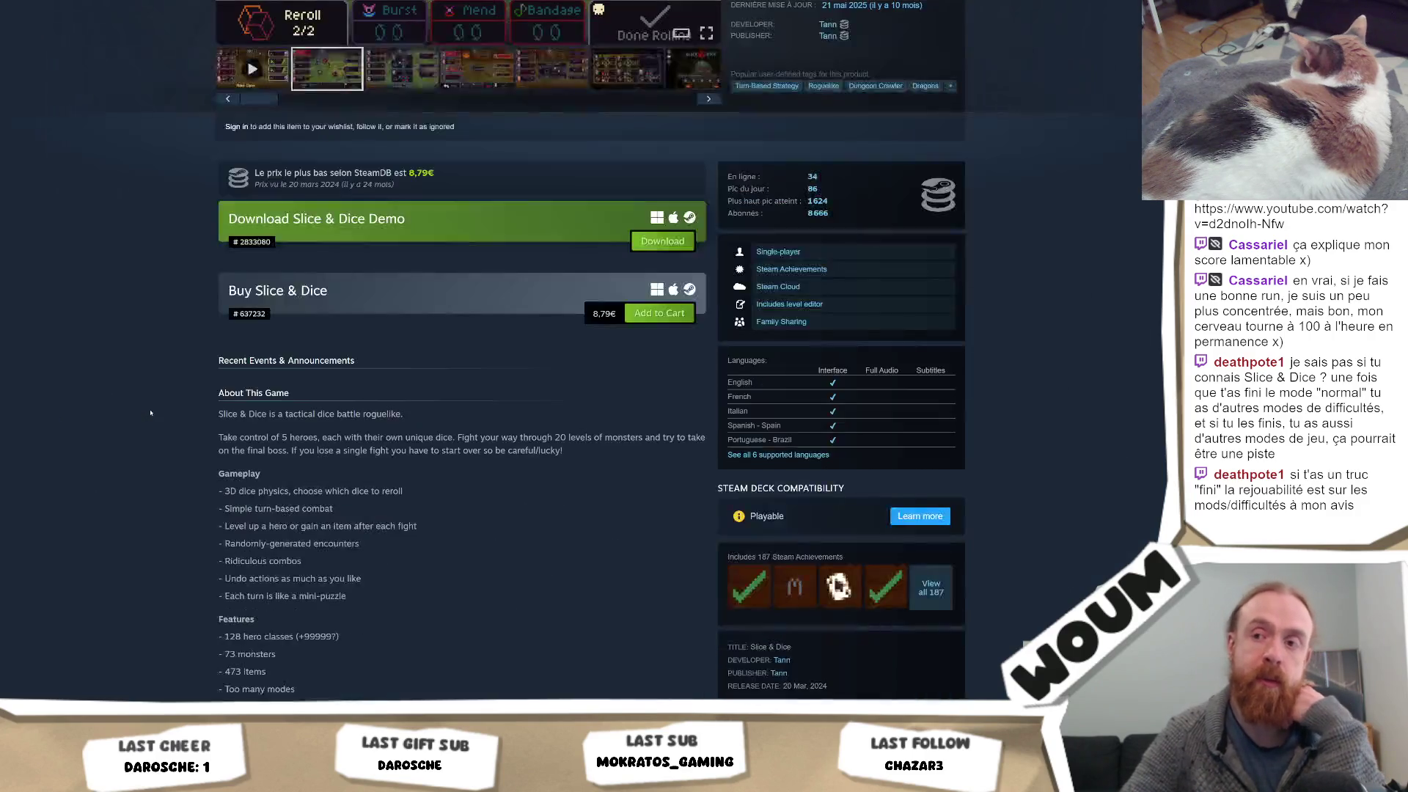
scroll(151, 413, down, 8)
scroll(151, 413, down, 4)
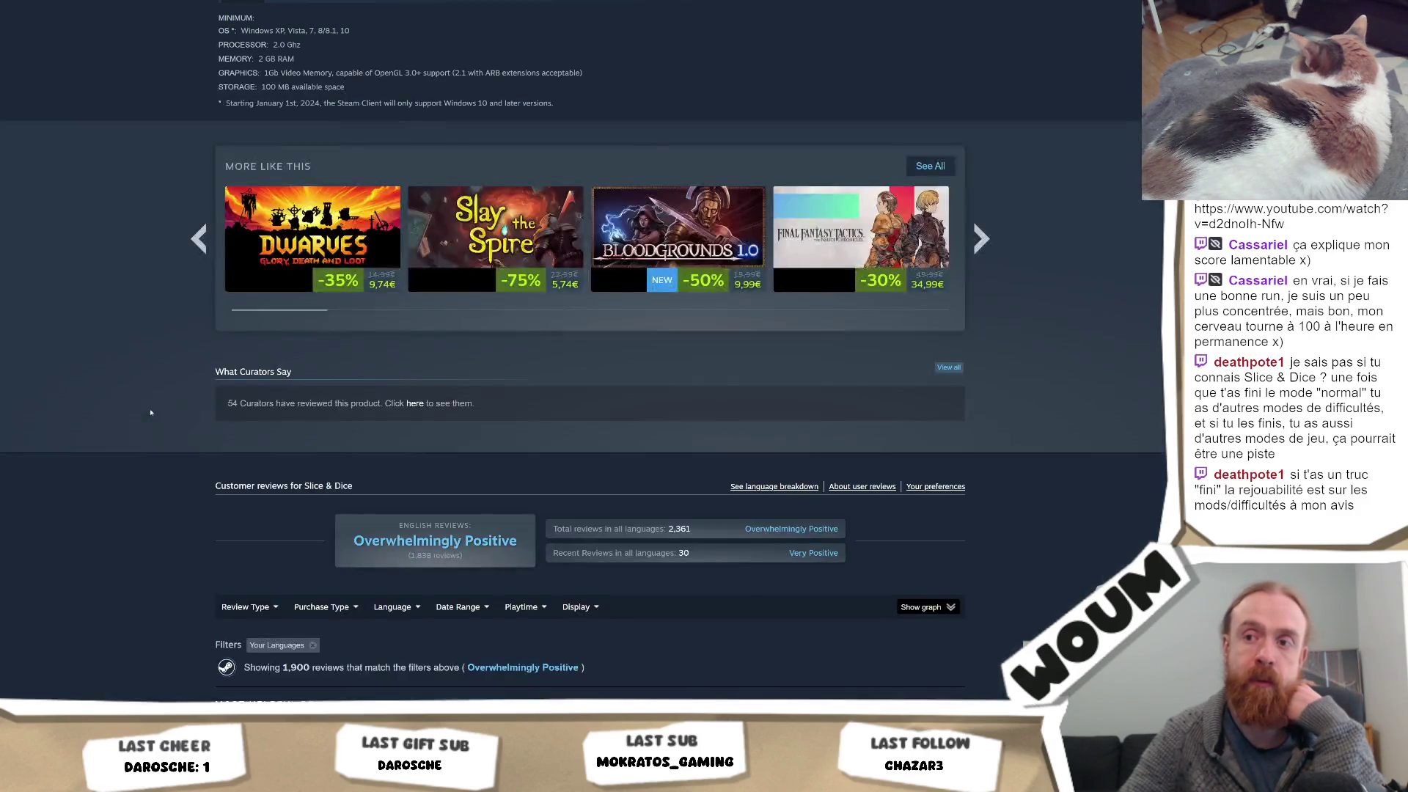
scroll(151, 413, down, 5)
key(Home)
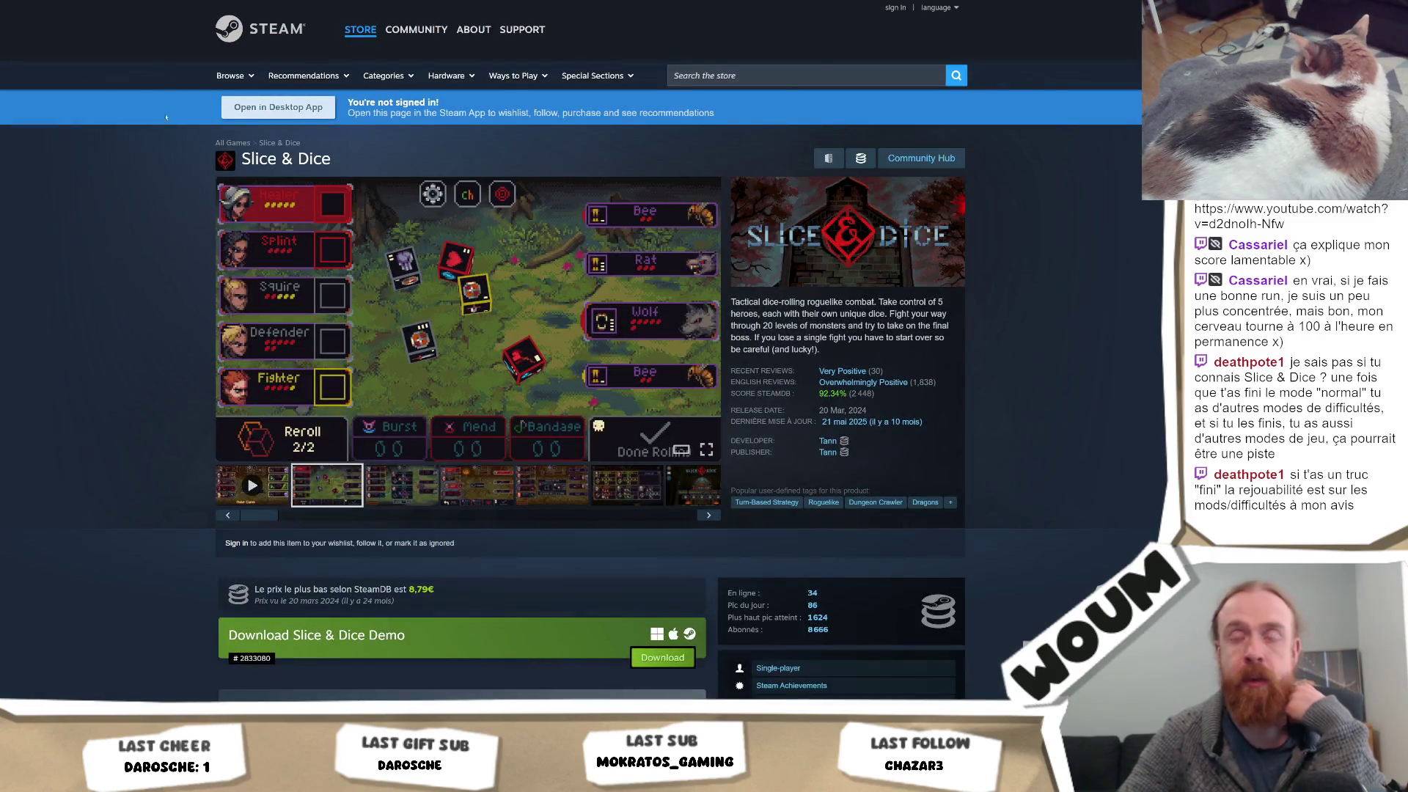
View the dungeon Imp battle screenshot, then scroll down to the Overwhelmingly Positive reviews
click(504, 485)
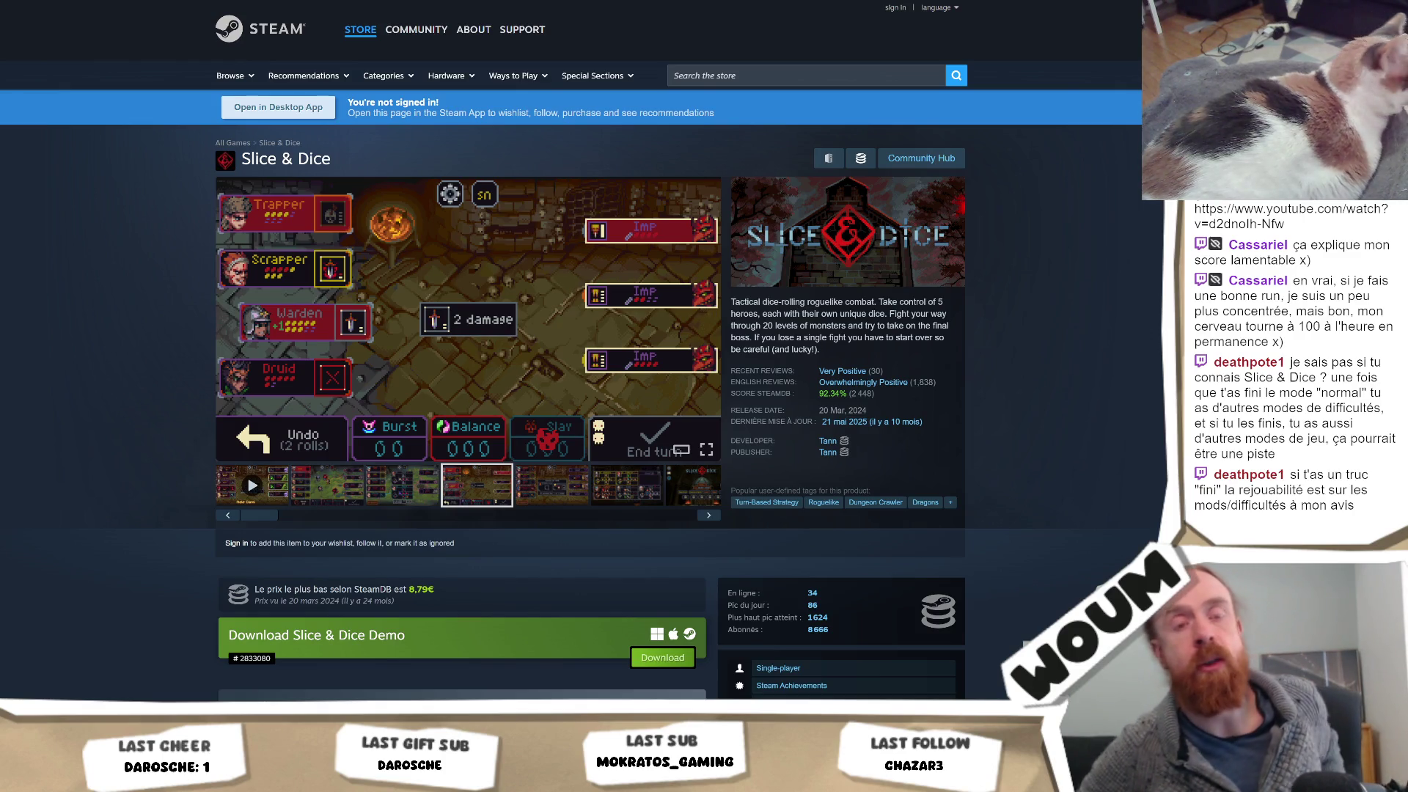
mouse_move(300, 218)
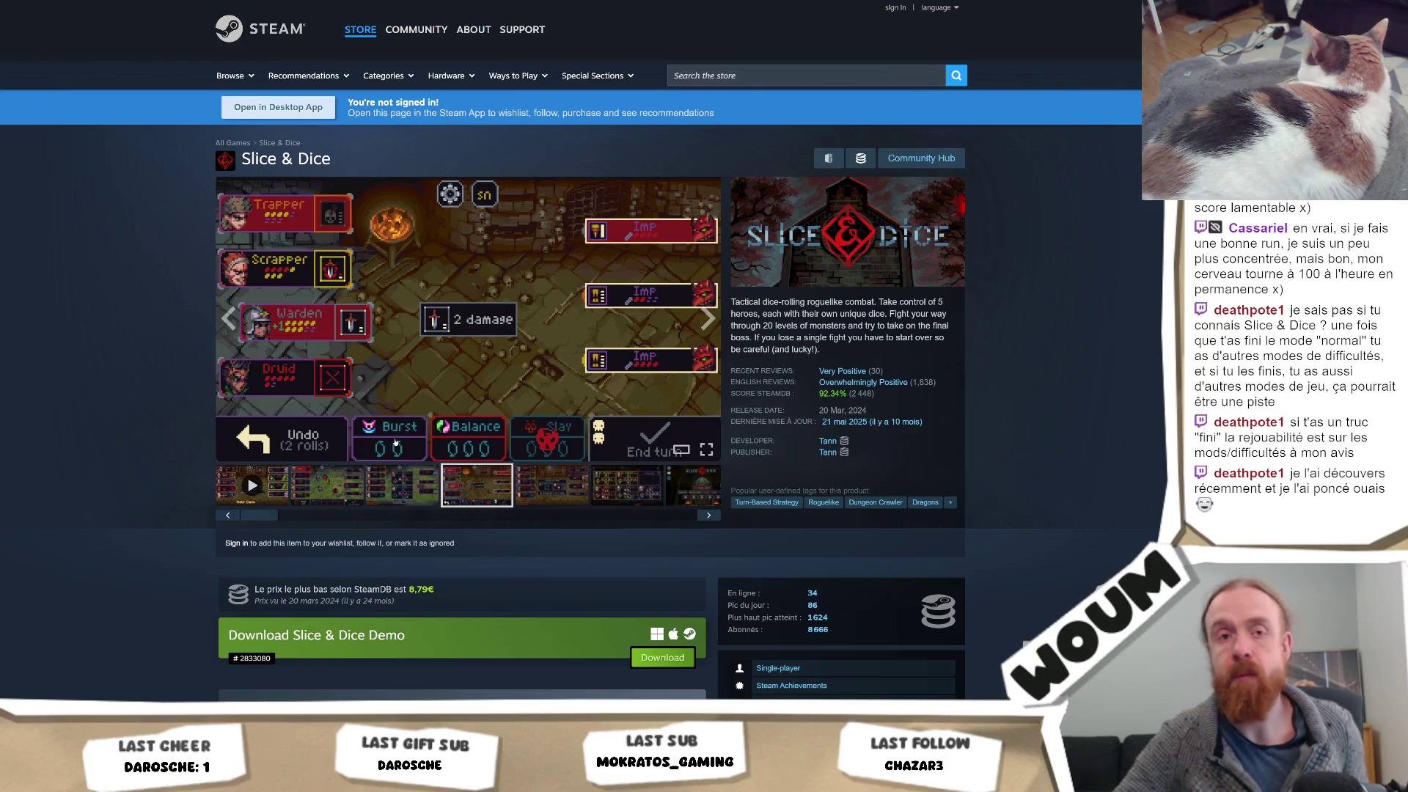
scroll(184, 418, down, 15)
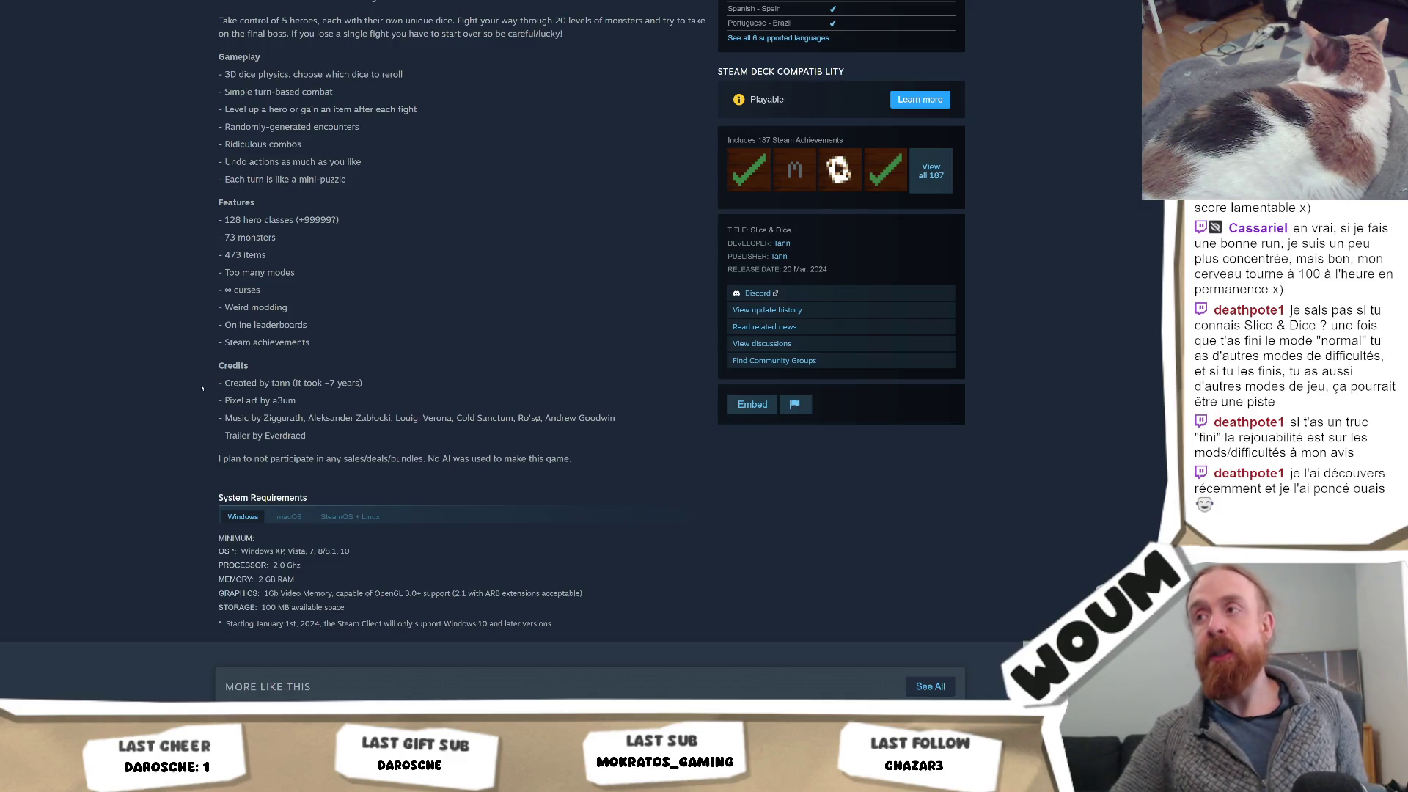
scroll(205, 384, down, 4)
scroll(202, 383, down, 3)
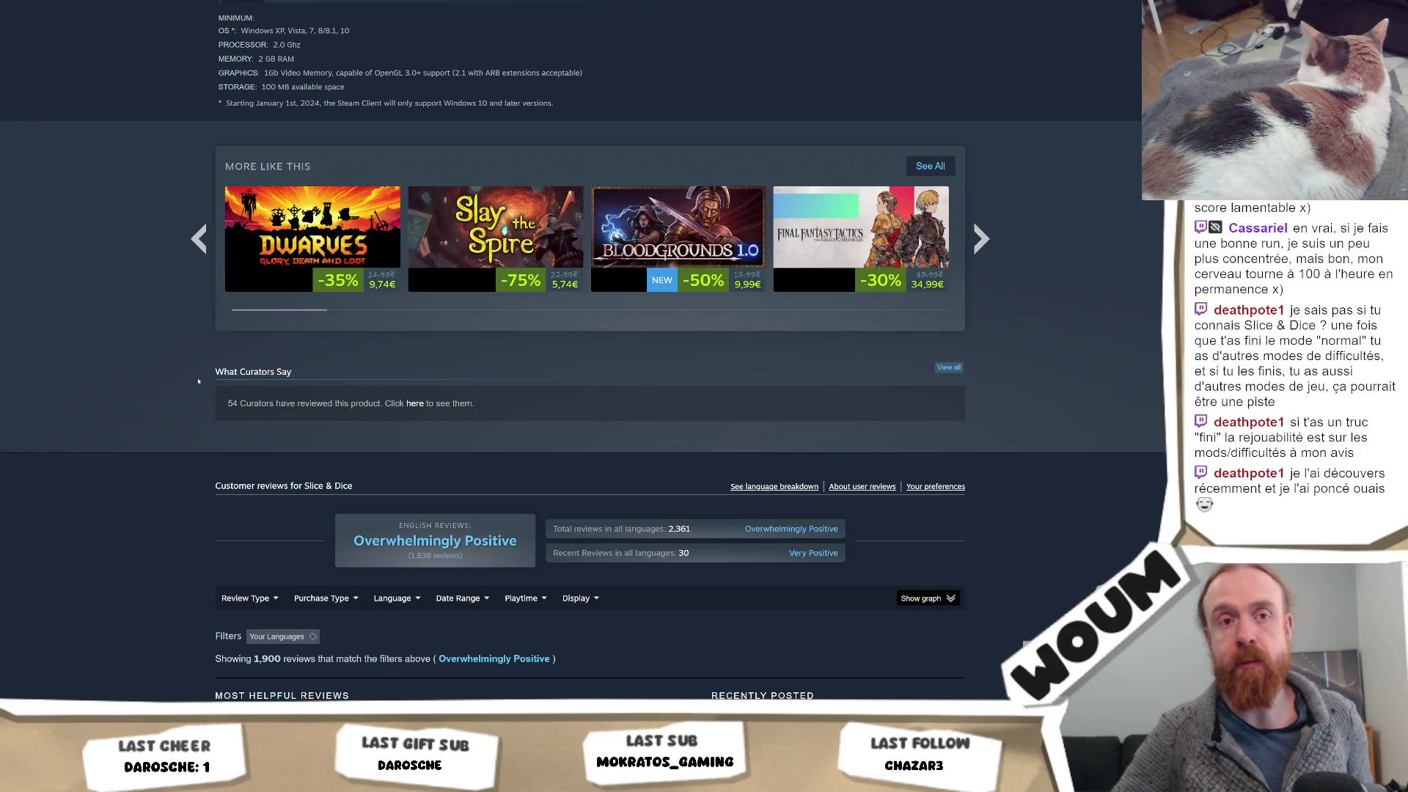
scroll(198, 381, down, 4)
scroll(155, 413, down, 3)
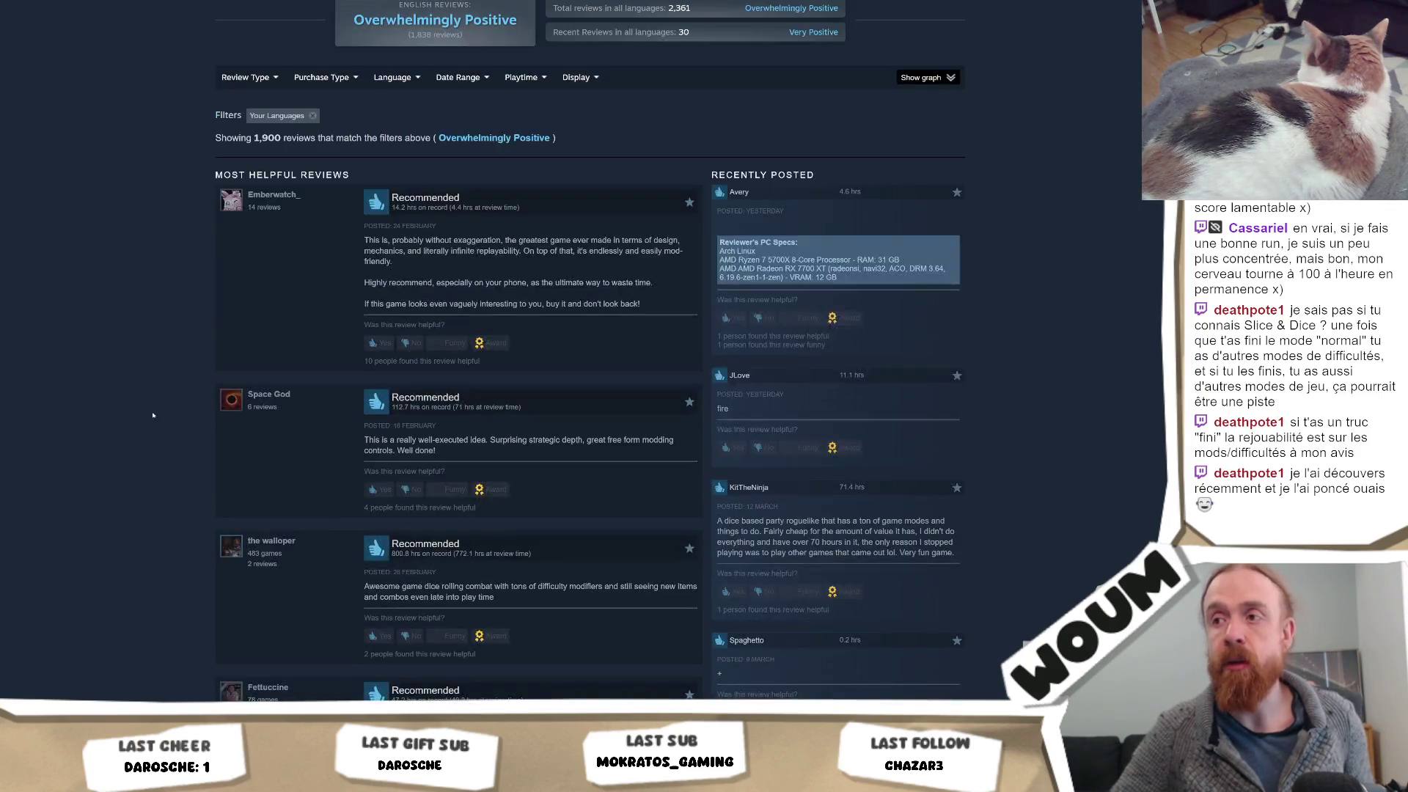
Scroll back up the Slice & Dice page and return to the Unity editor
scroll(153, 553, up, 15)
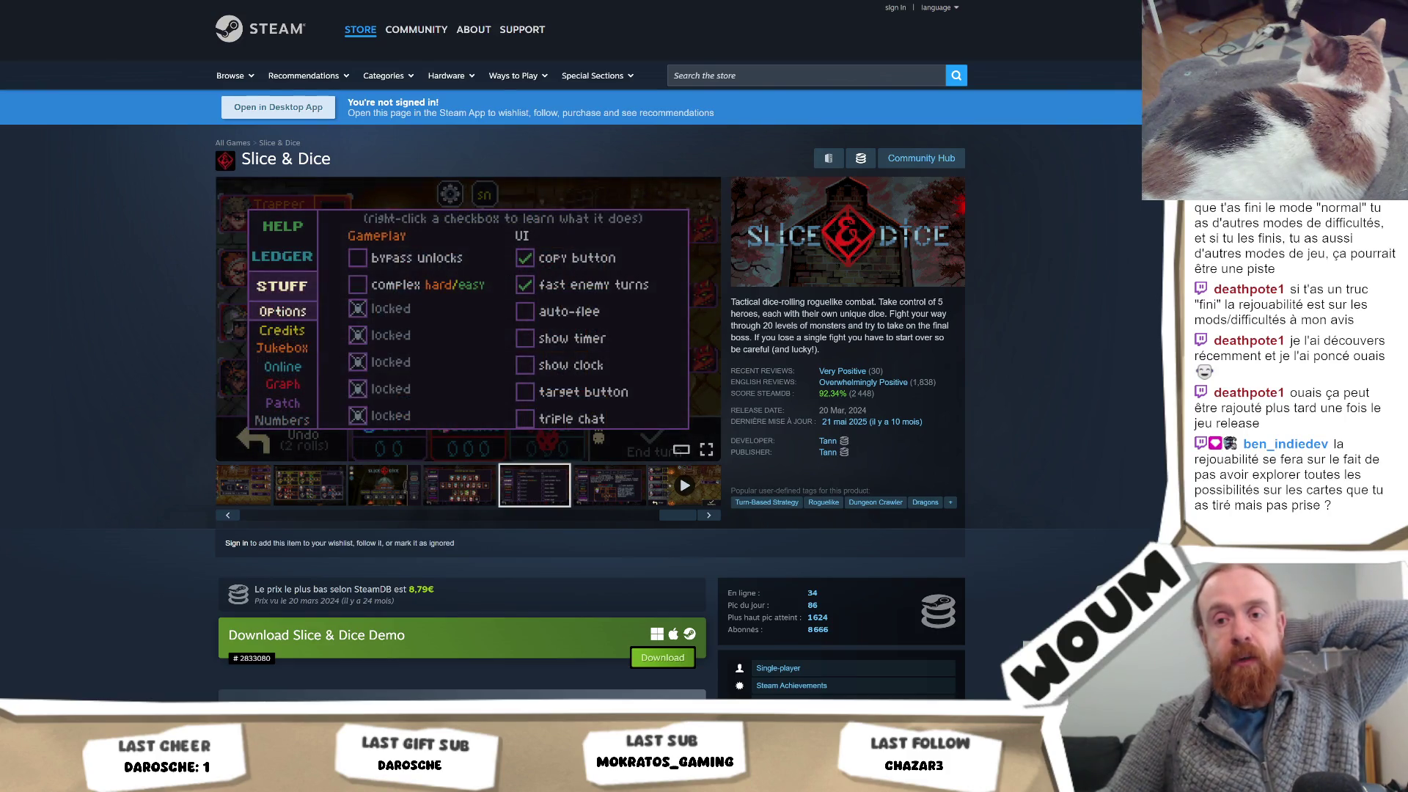
key(alt+Tab)
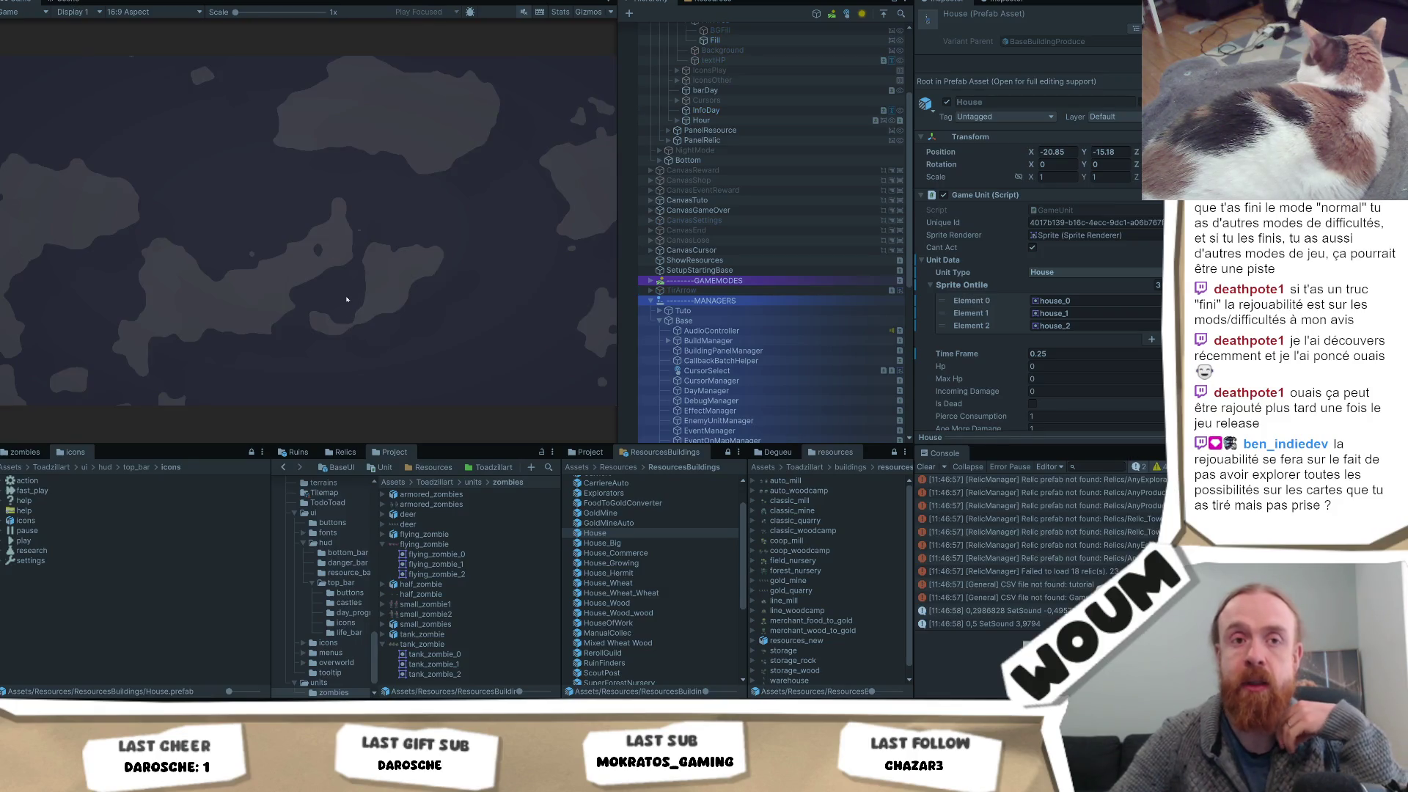
Place the town center on the Game view map and explore the fogged tiles beside the base
click(305, 342)
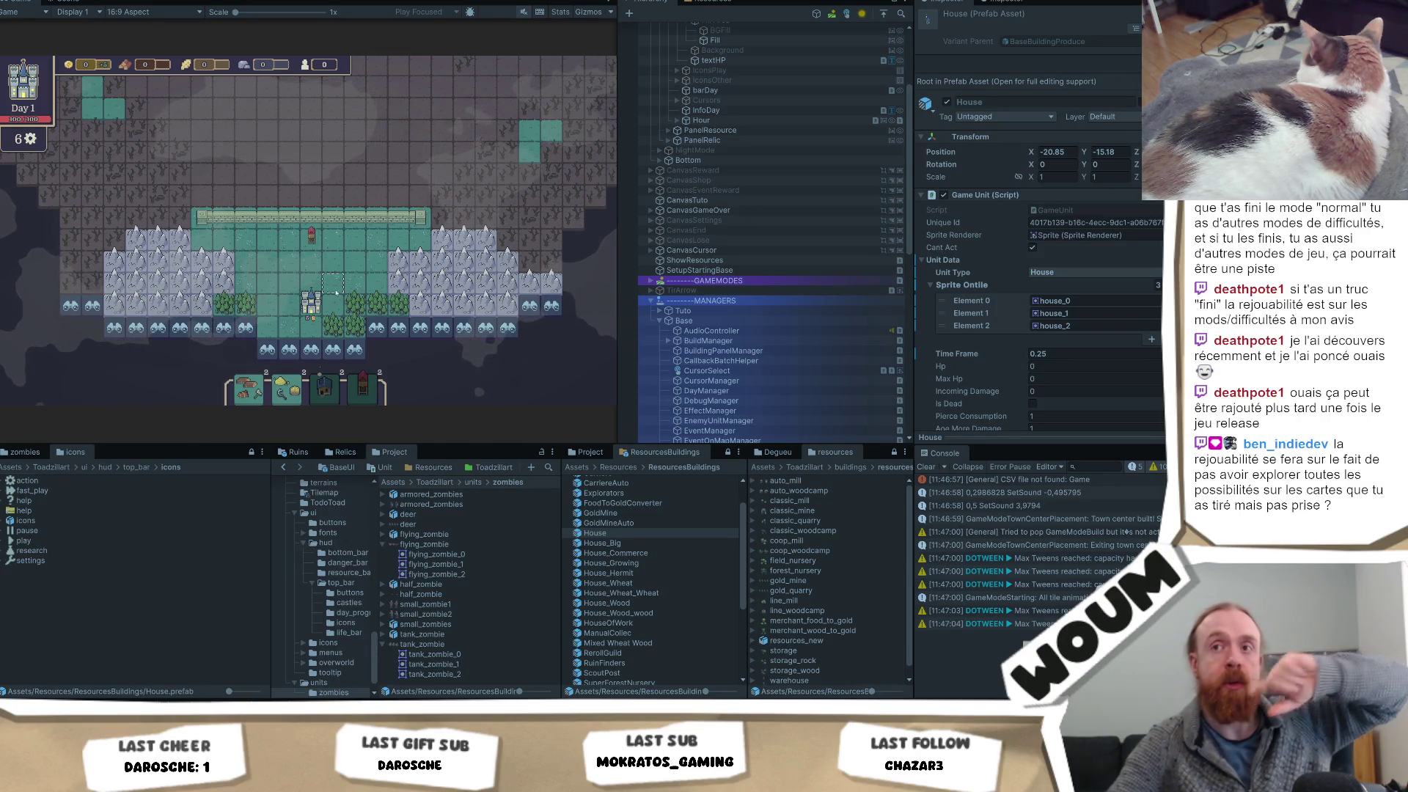
mouse_move(289, 215)
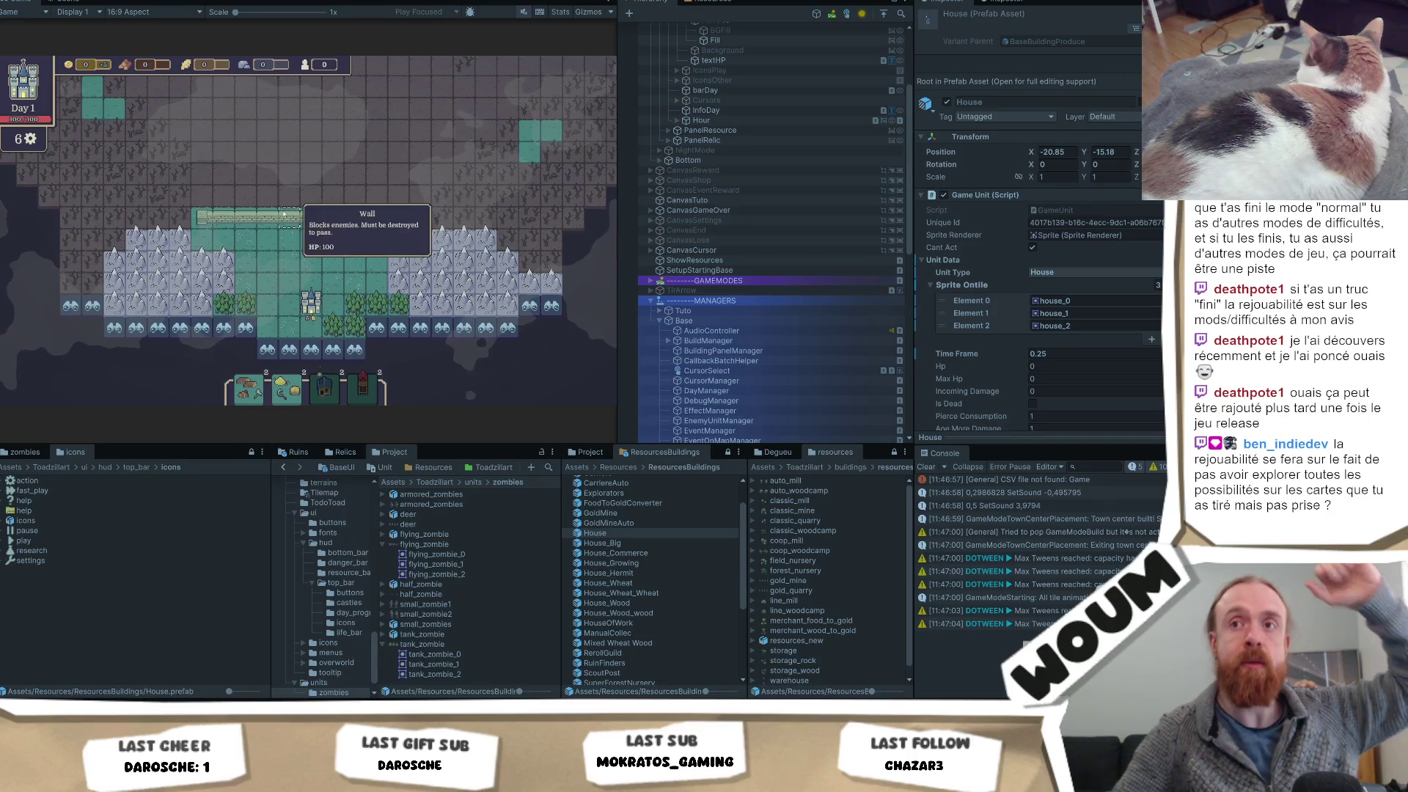
mouse_move(311, 305)
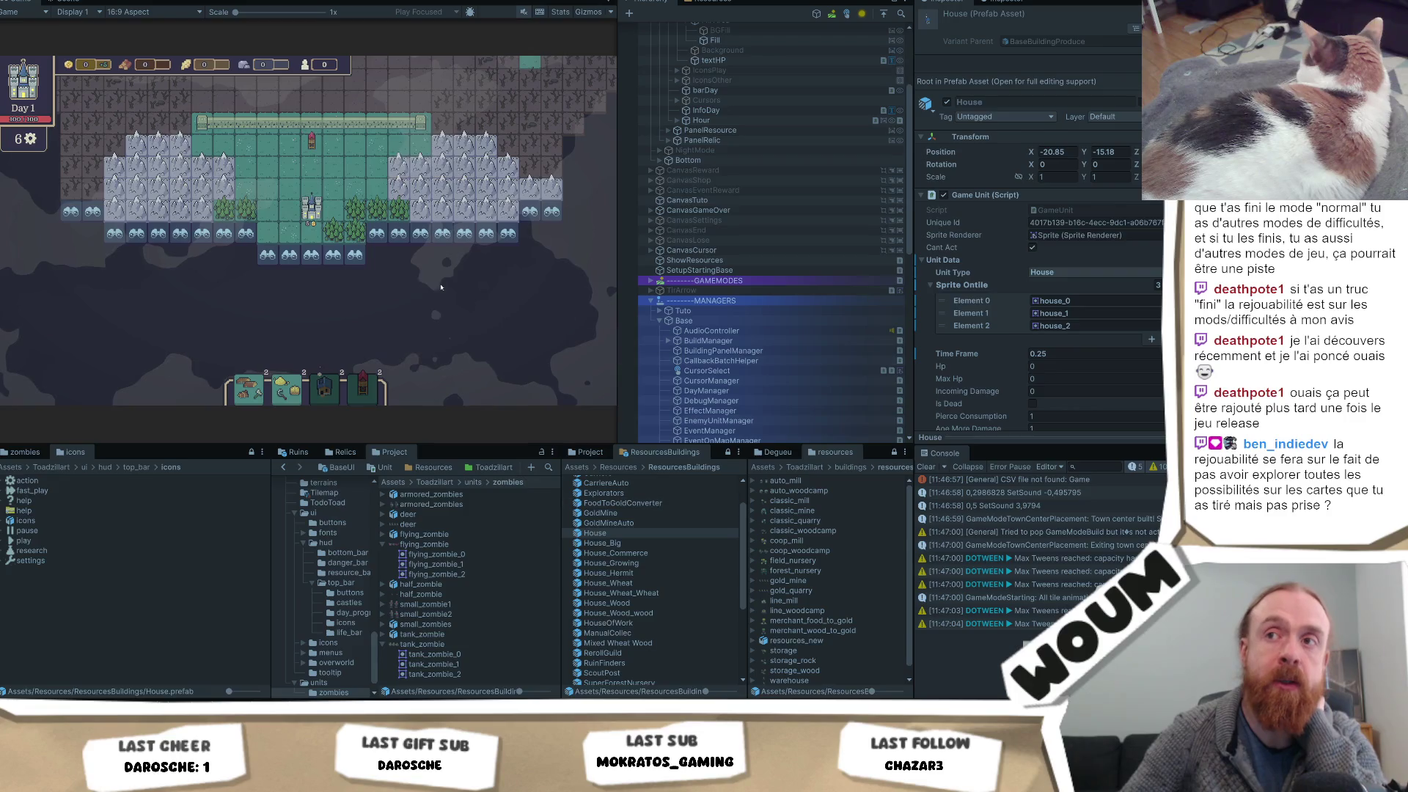
click(355, 254)
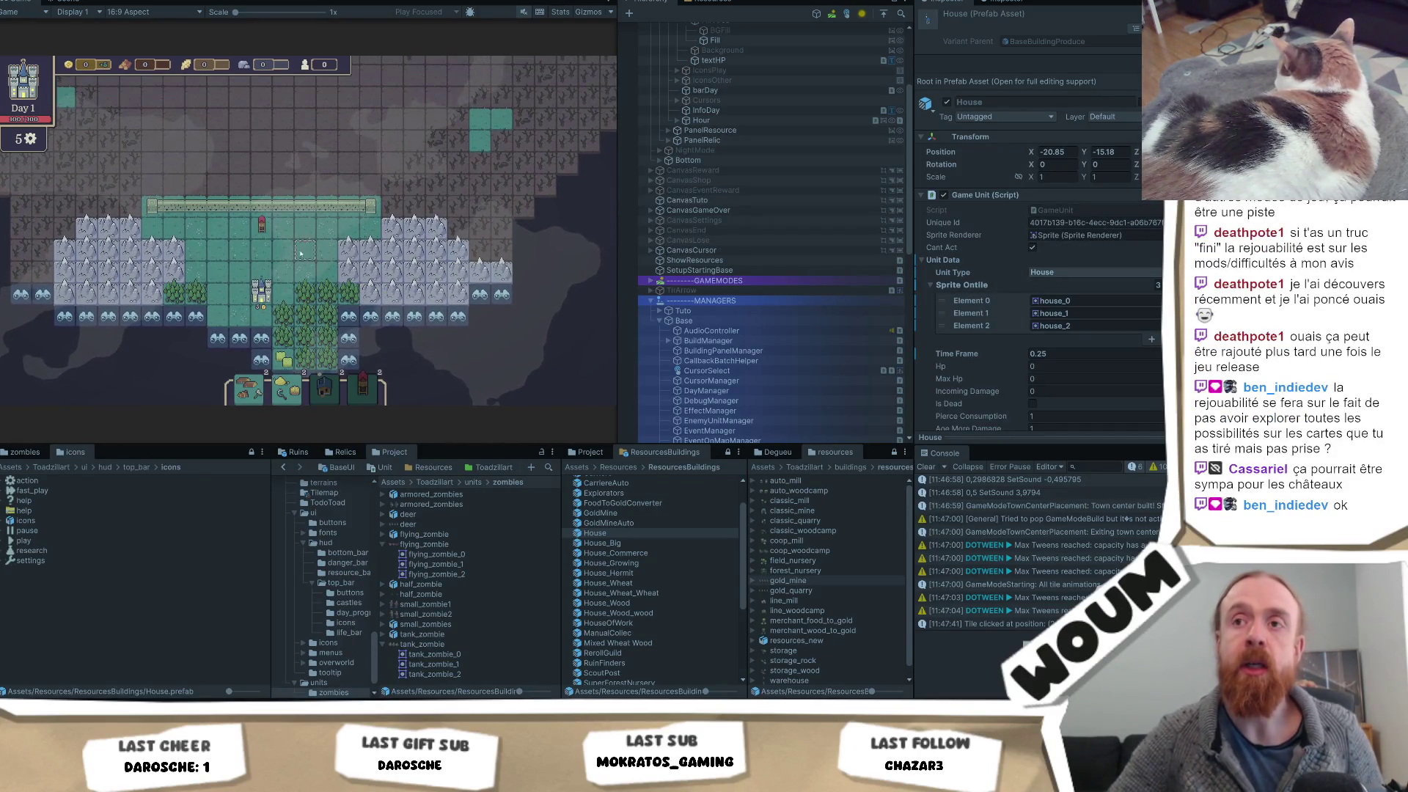
Zoom the Game view in and out, then pan with W to recentre the map on the base
scroll(273, 295, up, 2)
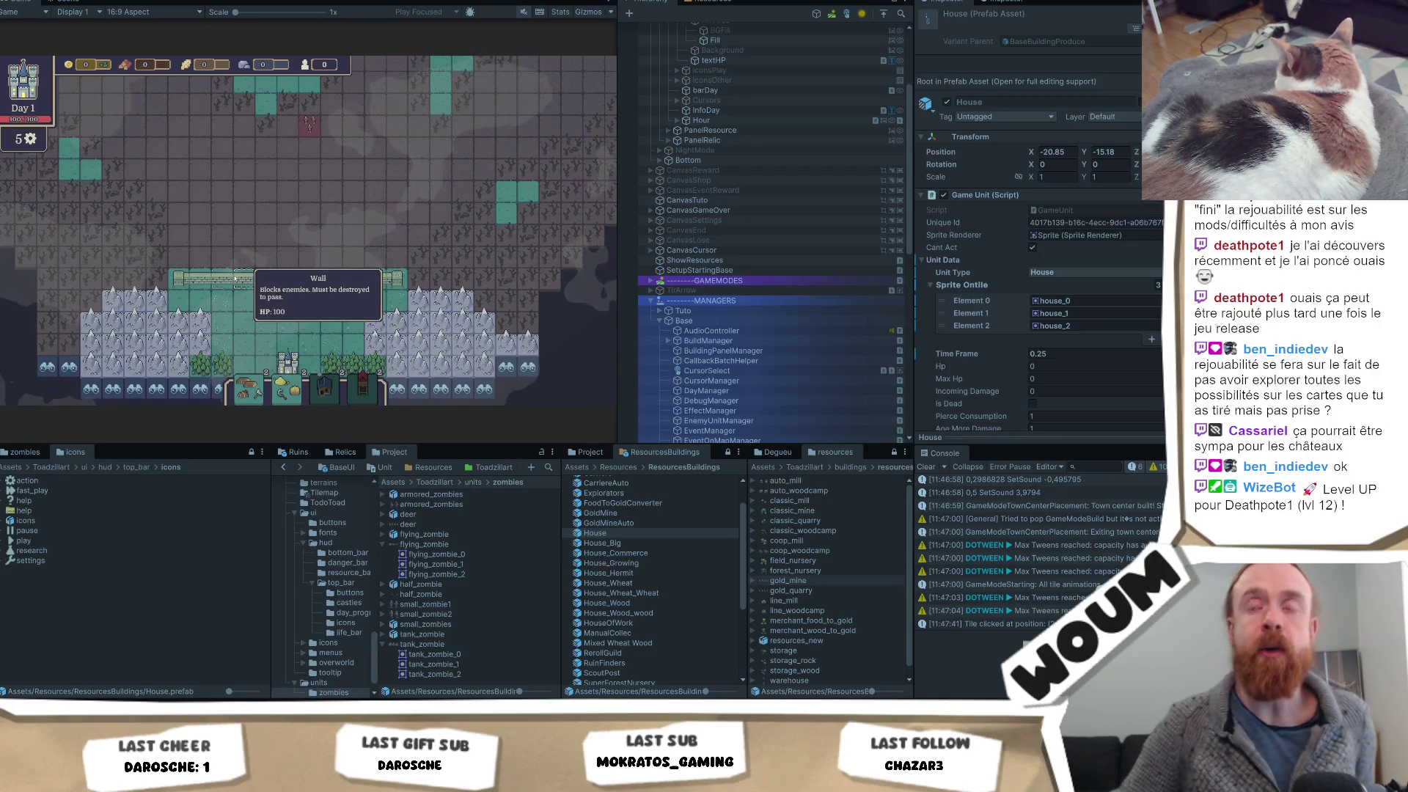
scroll(277, 312, down, 3)
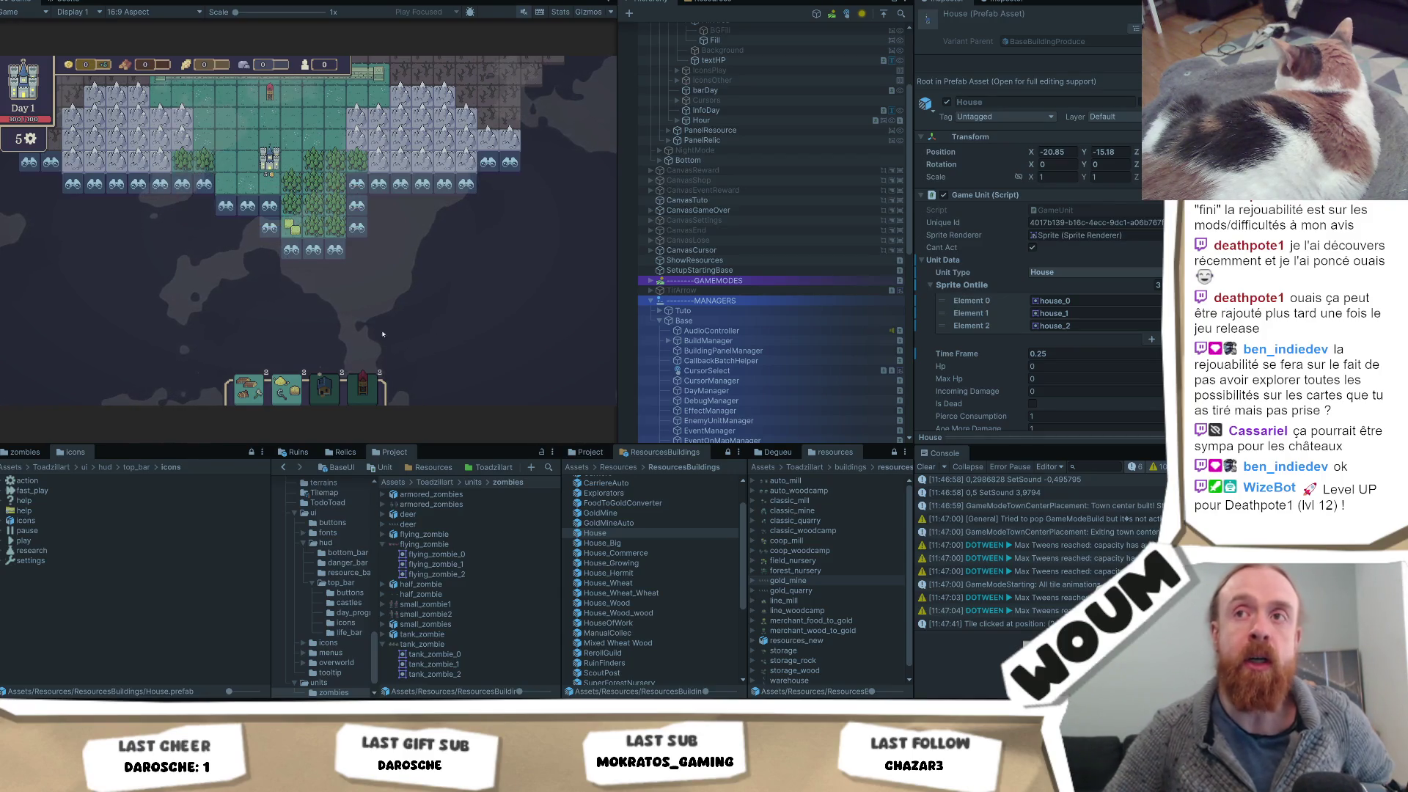
key(w)
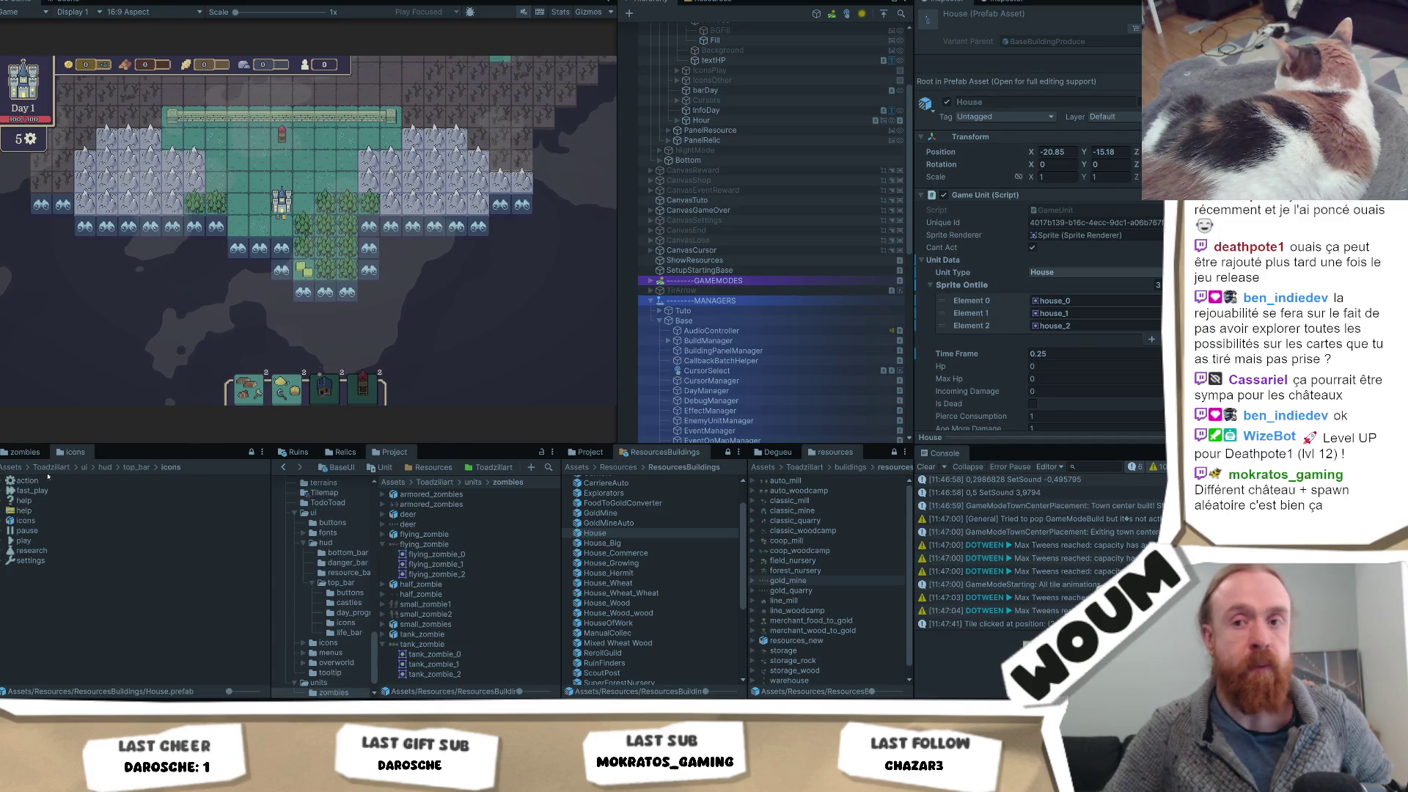
Generate the Building Doc (HTML) from the Tools menu, then return to Visual Studio
click(257, 2)
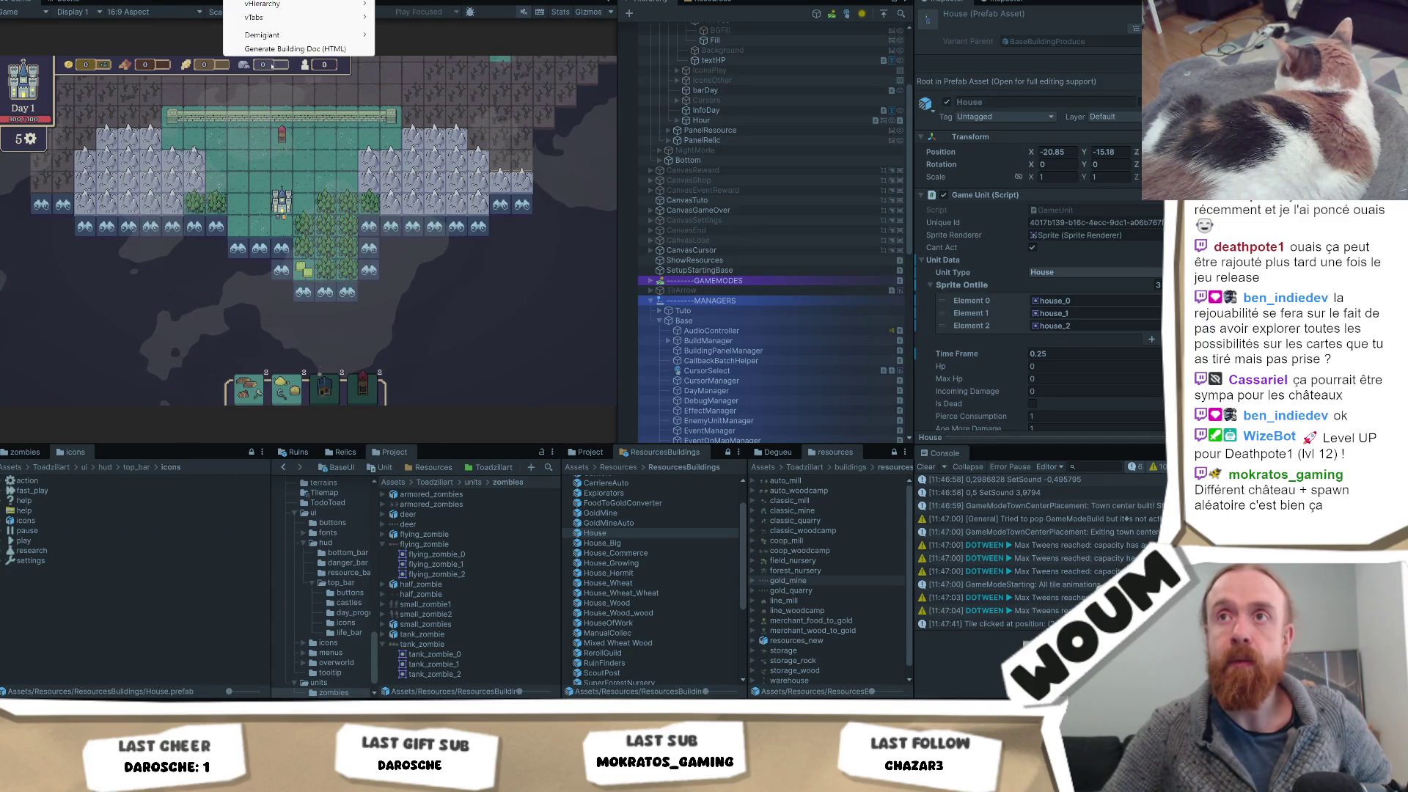
click(285, 49)
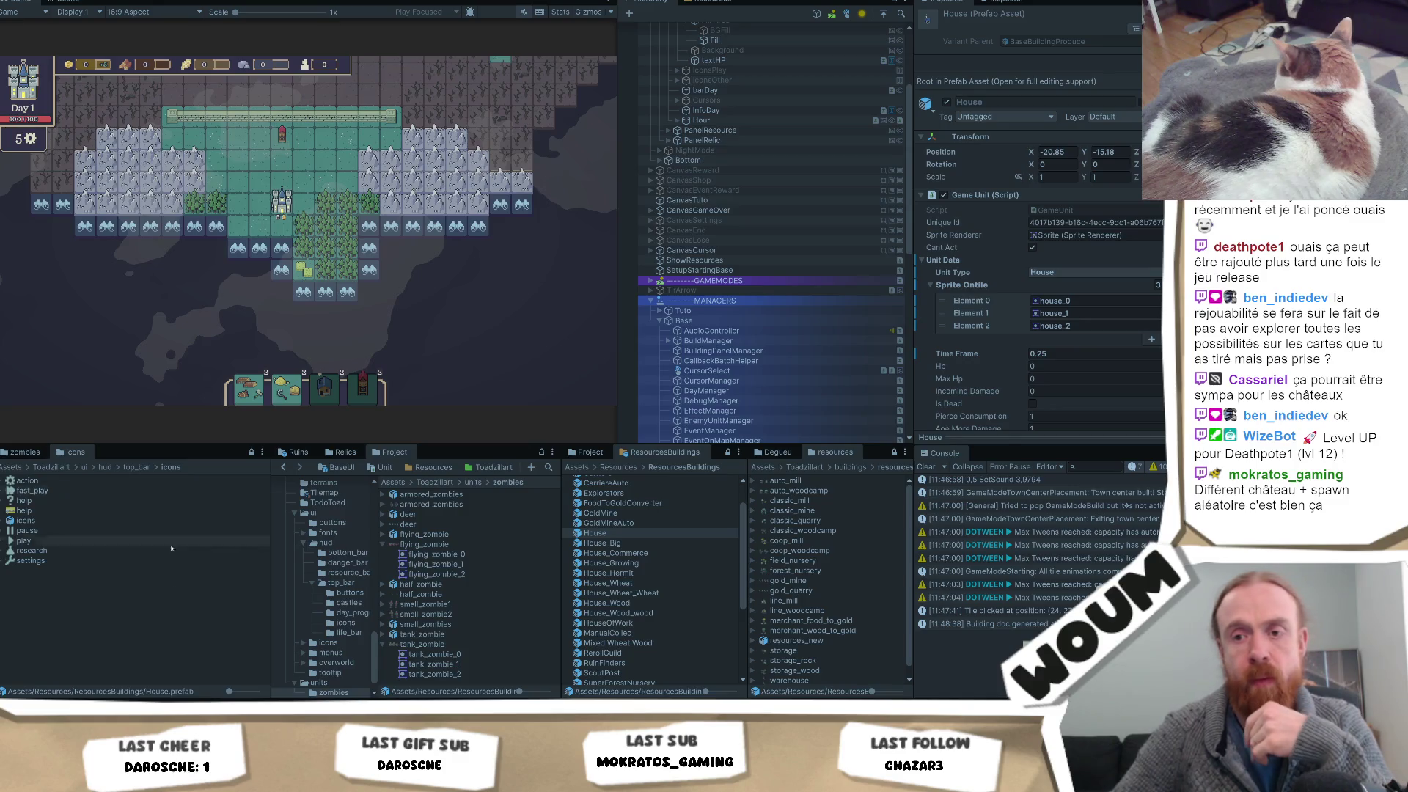
key(alt+Tab)
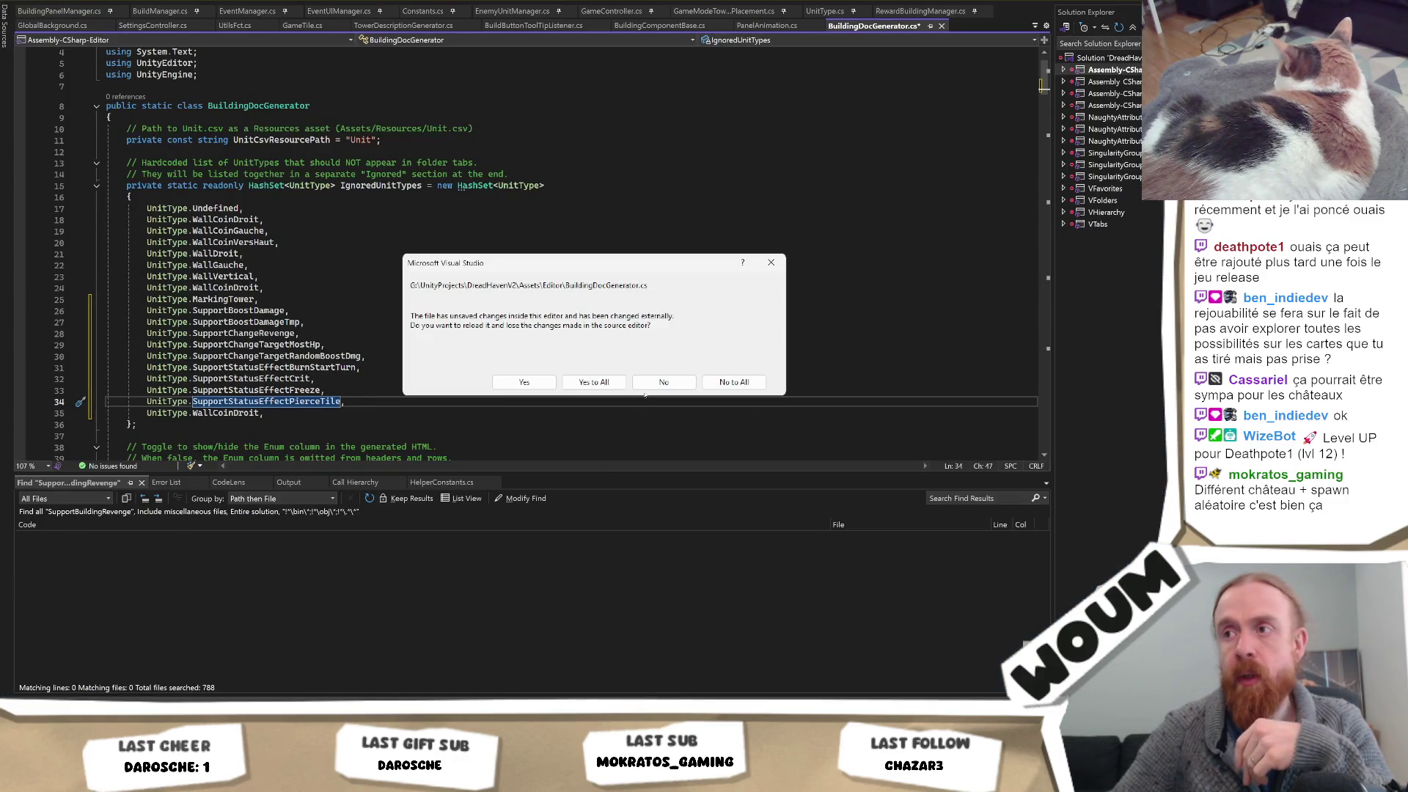
Keep the edited code, select the ignored unit types on lines 17–35, and close the file without saving
click(664, 383)
drag(315, 413, 107, 208)
key(ctrl+c)
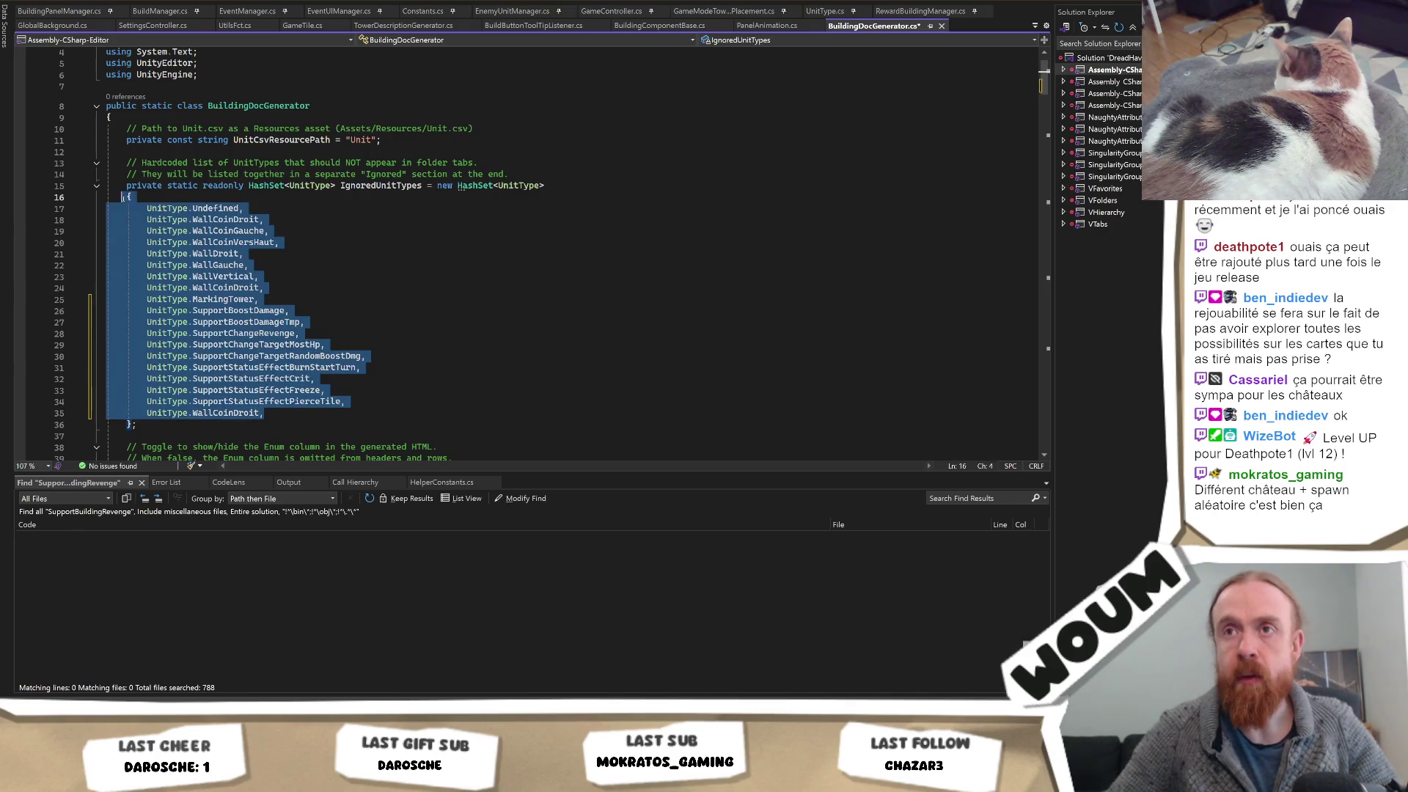
click(942, 26)
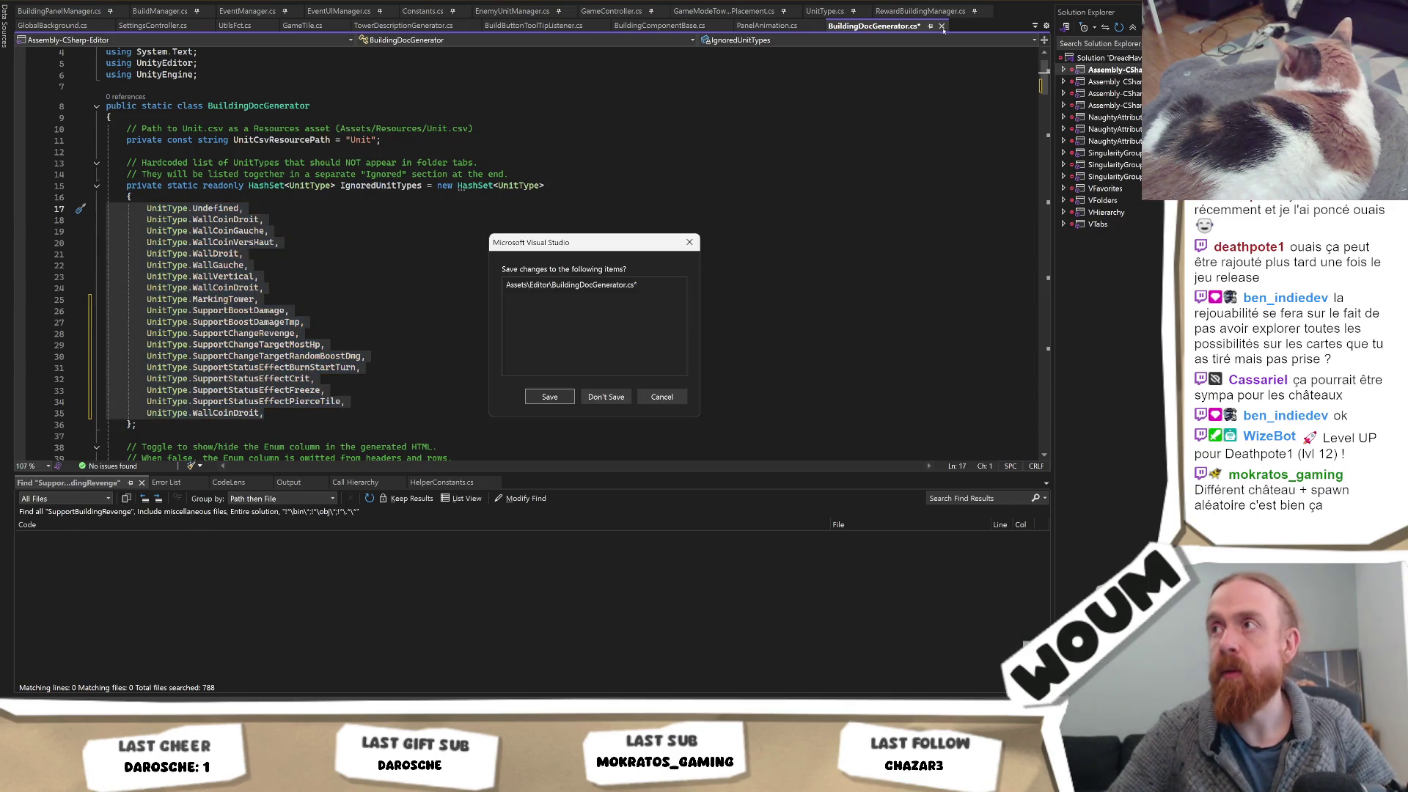
click(606, 396)
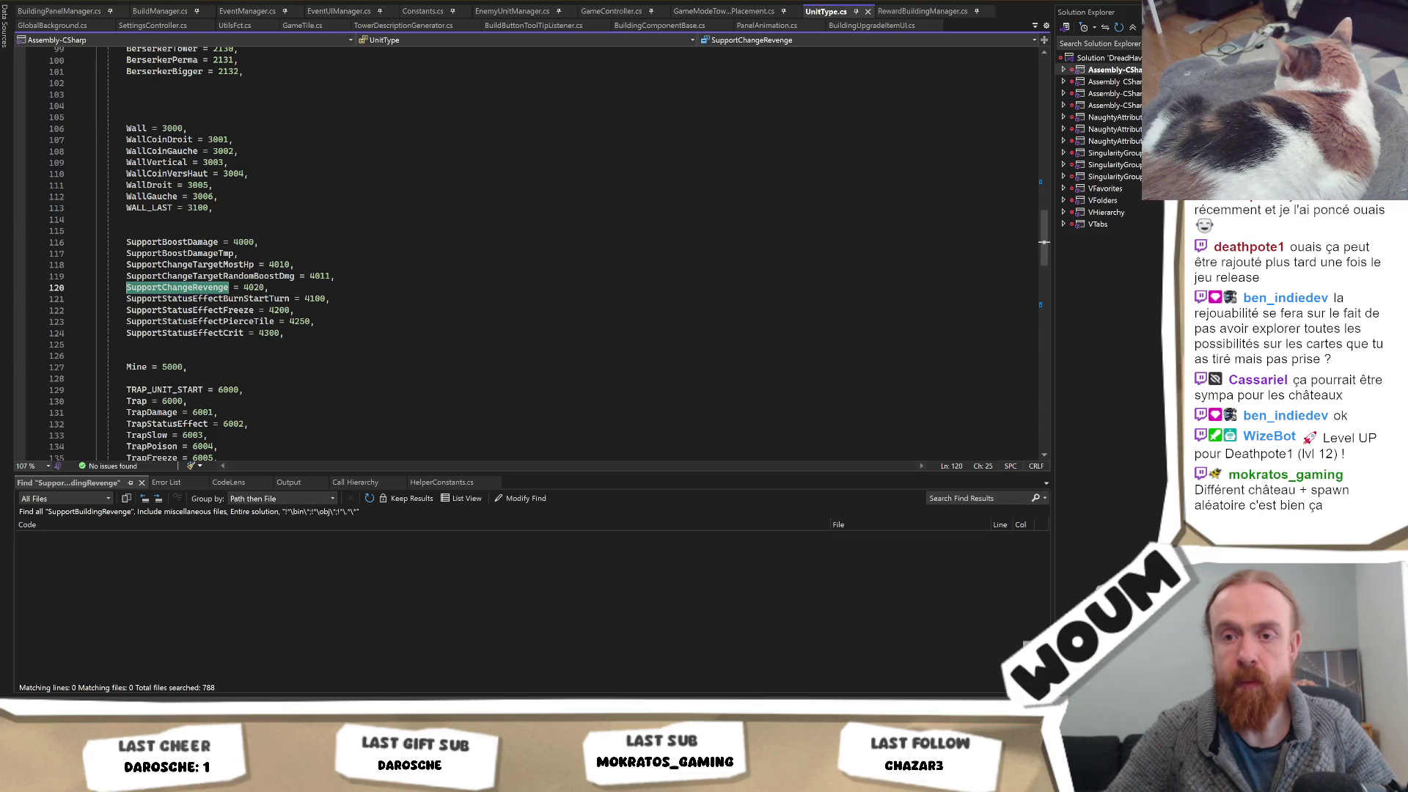
key(alt+Tab)
Find and select the BuildingDocGenerator script in the Project panel's Assets/Editor folder
click(548, 467)
text(build)
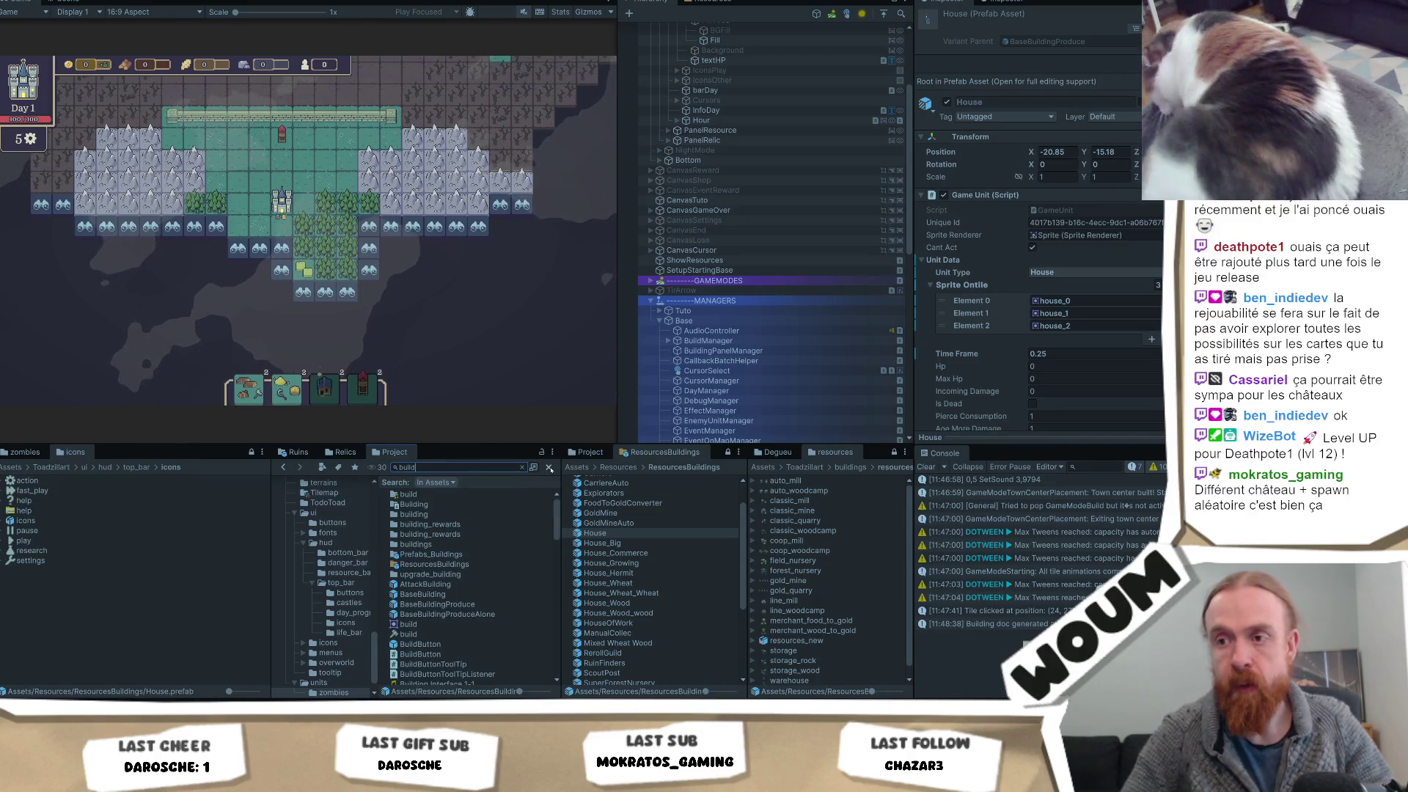
click(548, 467)
scroll(329, 539, up, 5)
scroll(329, 539, up, 8)
scroll(334, 543, up, 5)
click(312, 520)
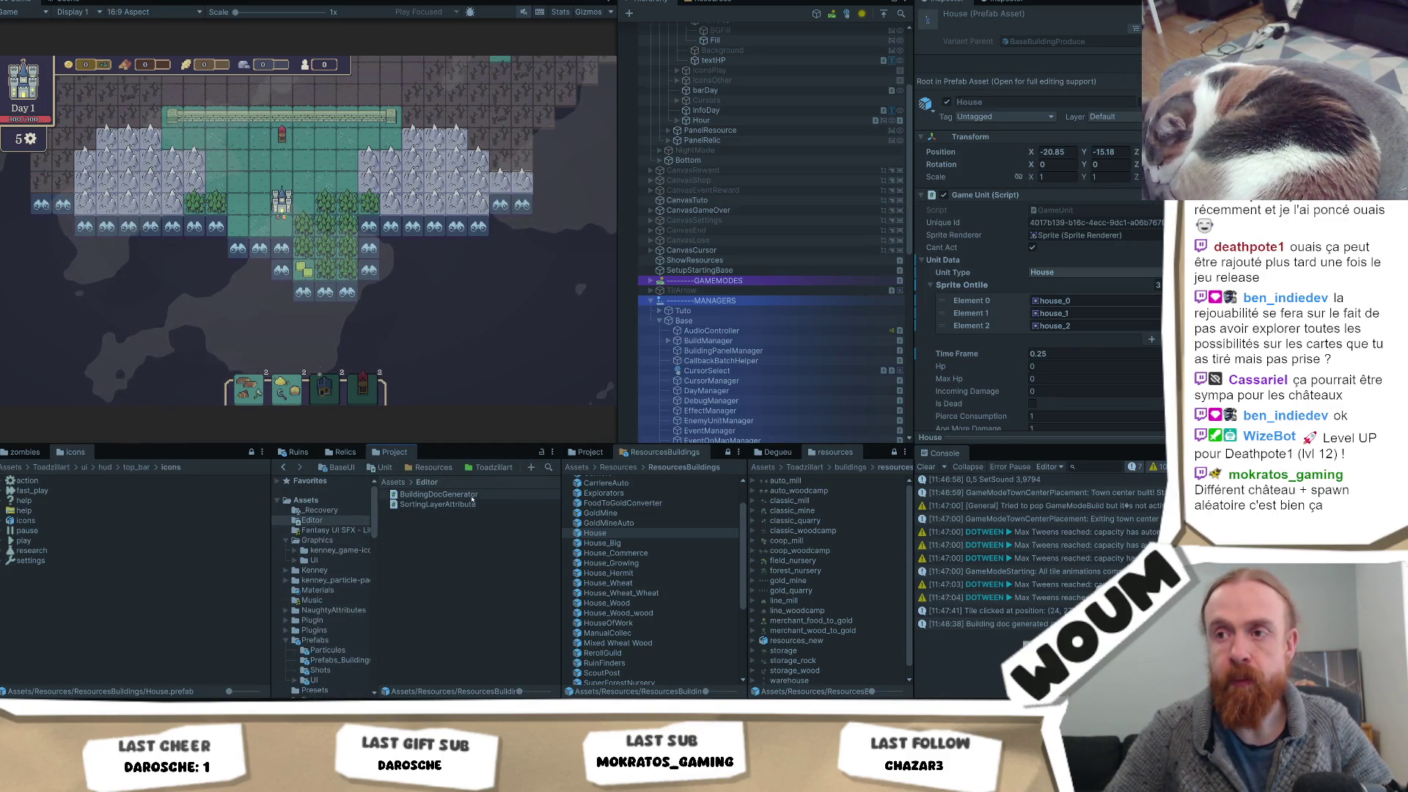
click(473, 497)
Reopen BuildingDocGenerator.cs and paste the IgnoredUnitTypes list extended with MarkingTower and the Support types
key(Return)
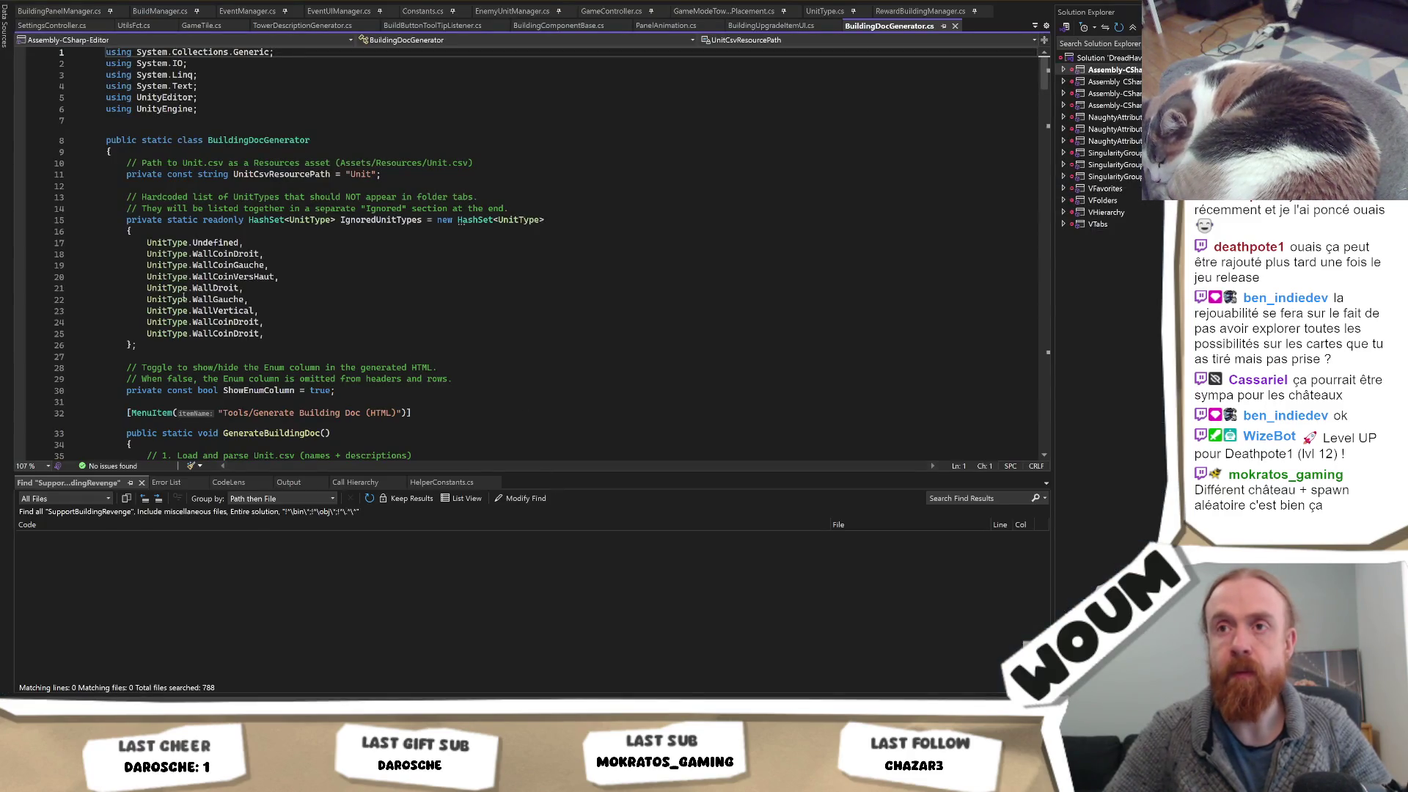
key(ctrl+v)
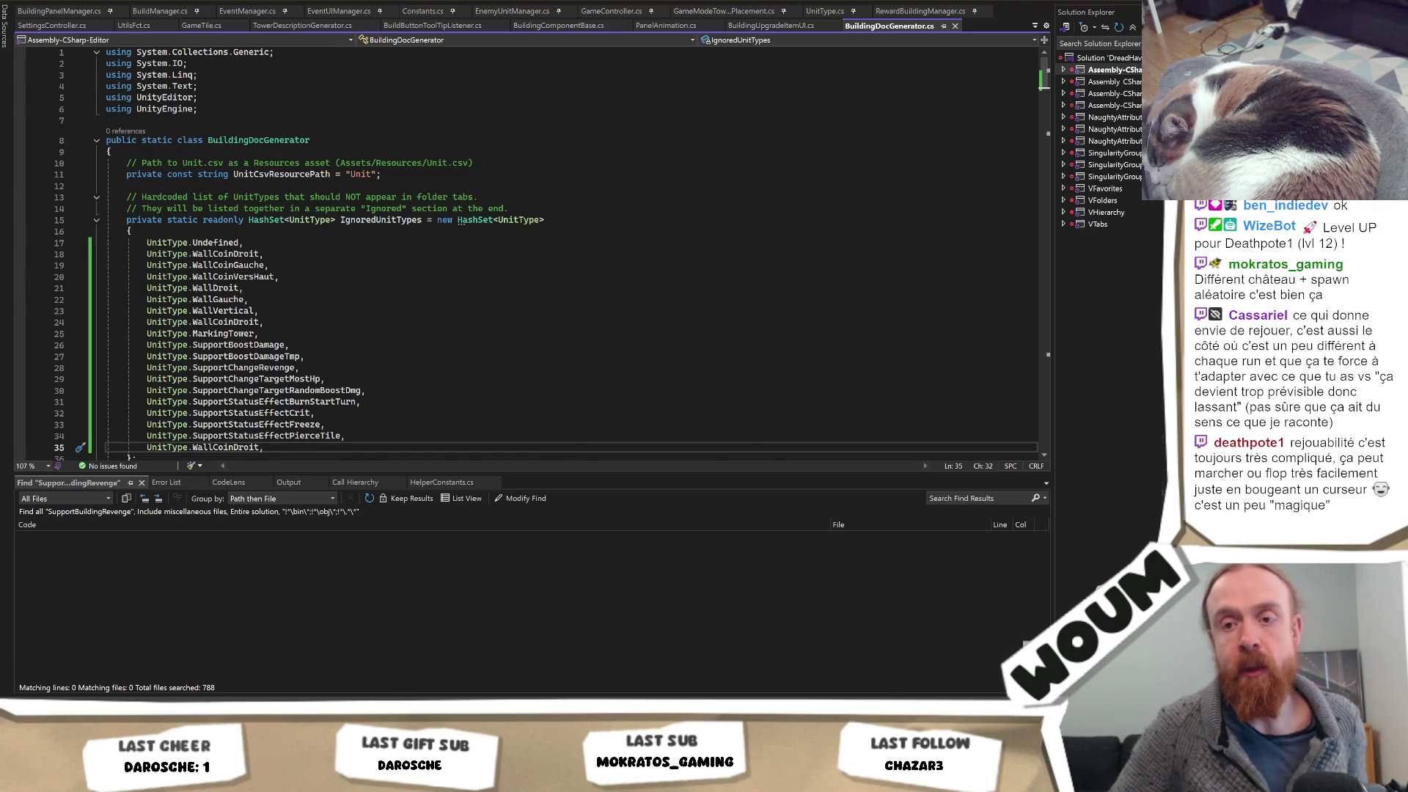
key(alt+Tab)
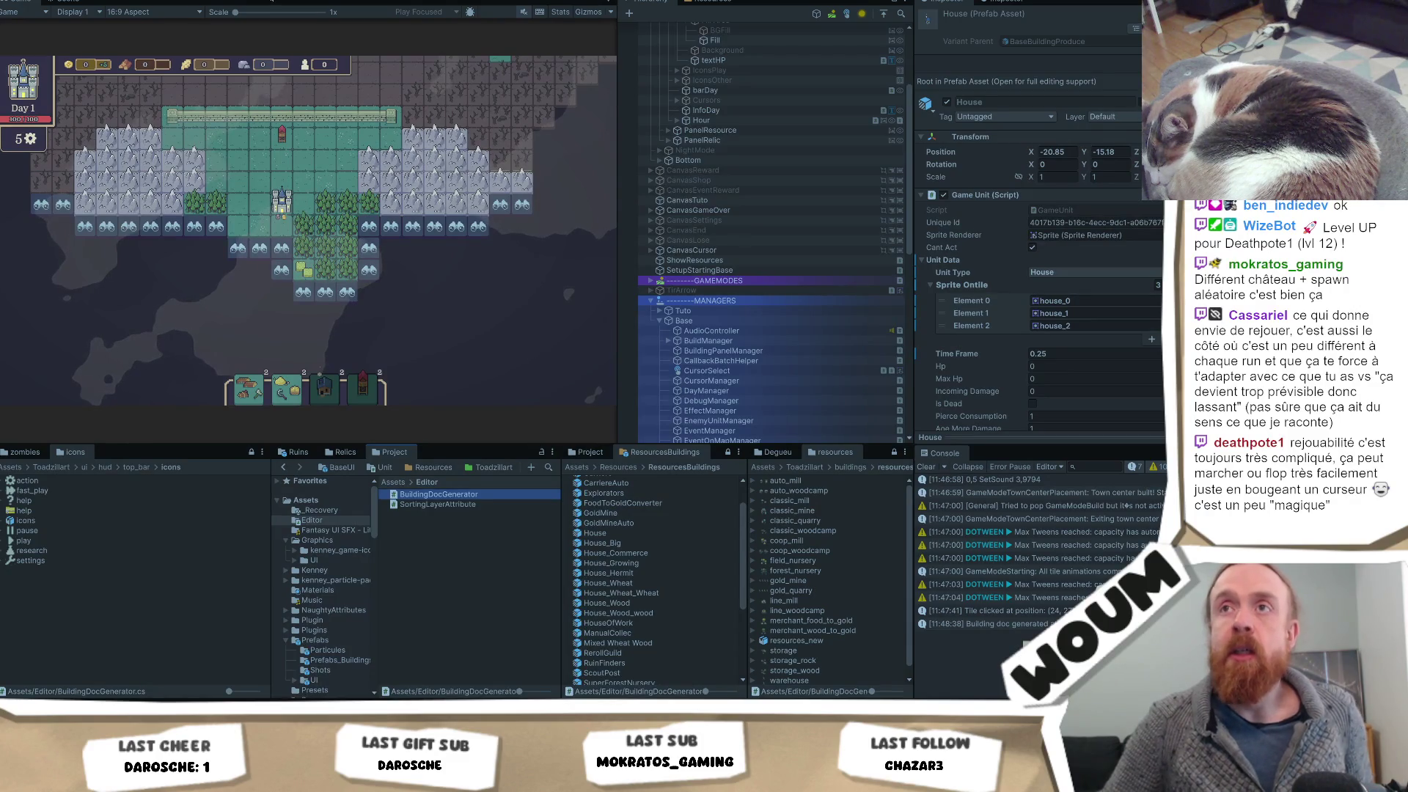
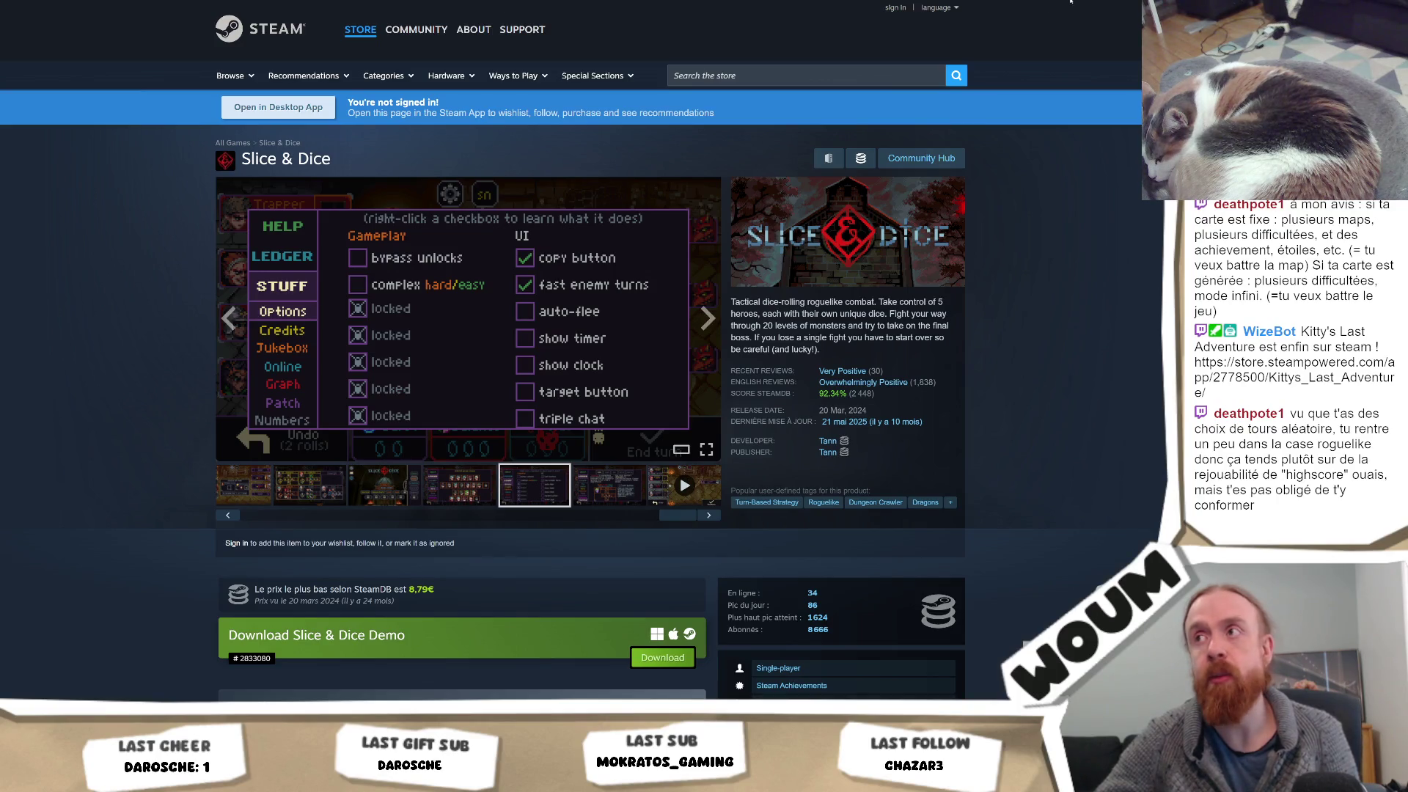
Search the store for 'jonas tyroller' and open the Will You Snail? page
click(810, 75)
text(j)
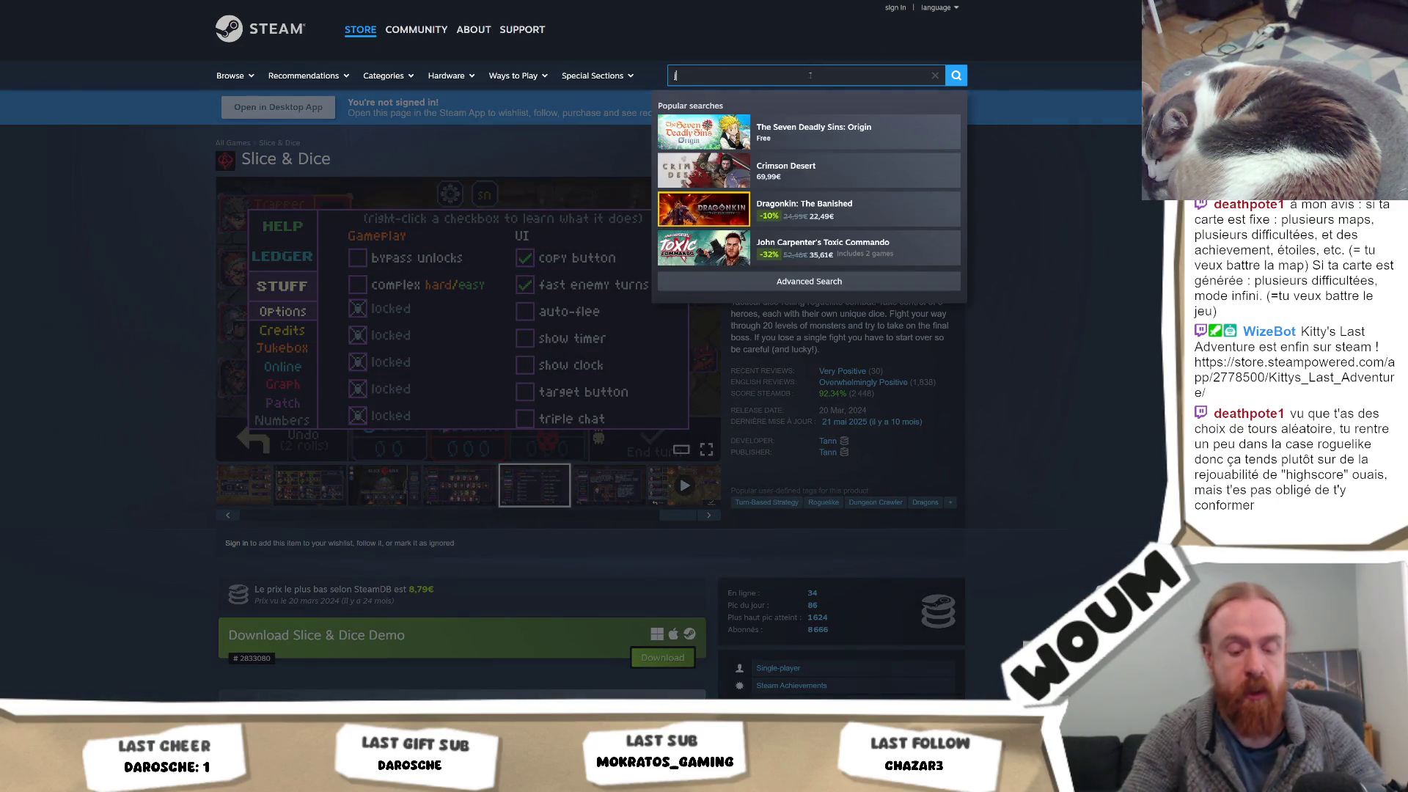
text(onas t)
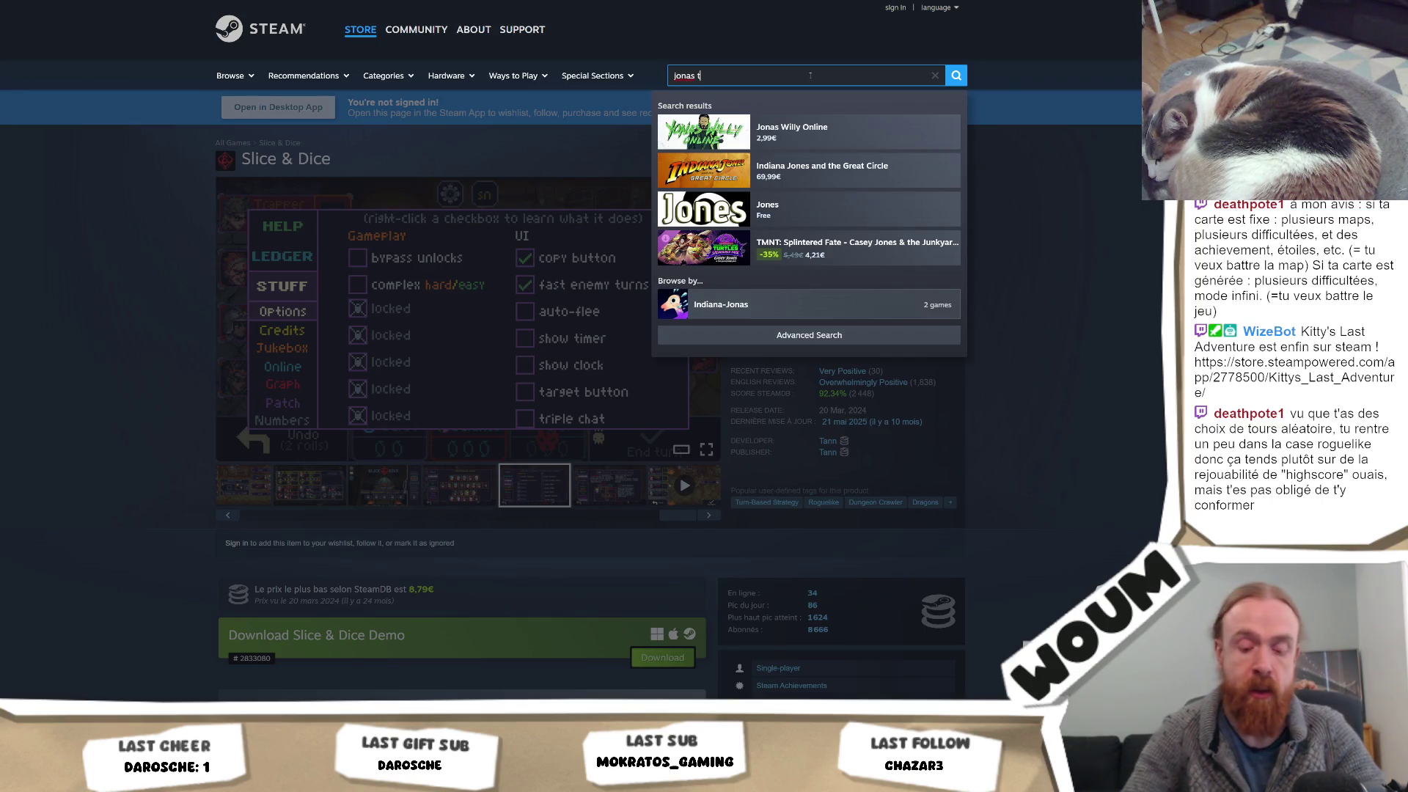
text(yroller)
key(Return)
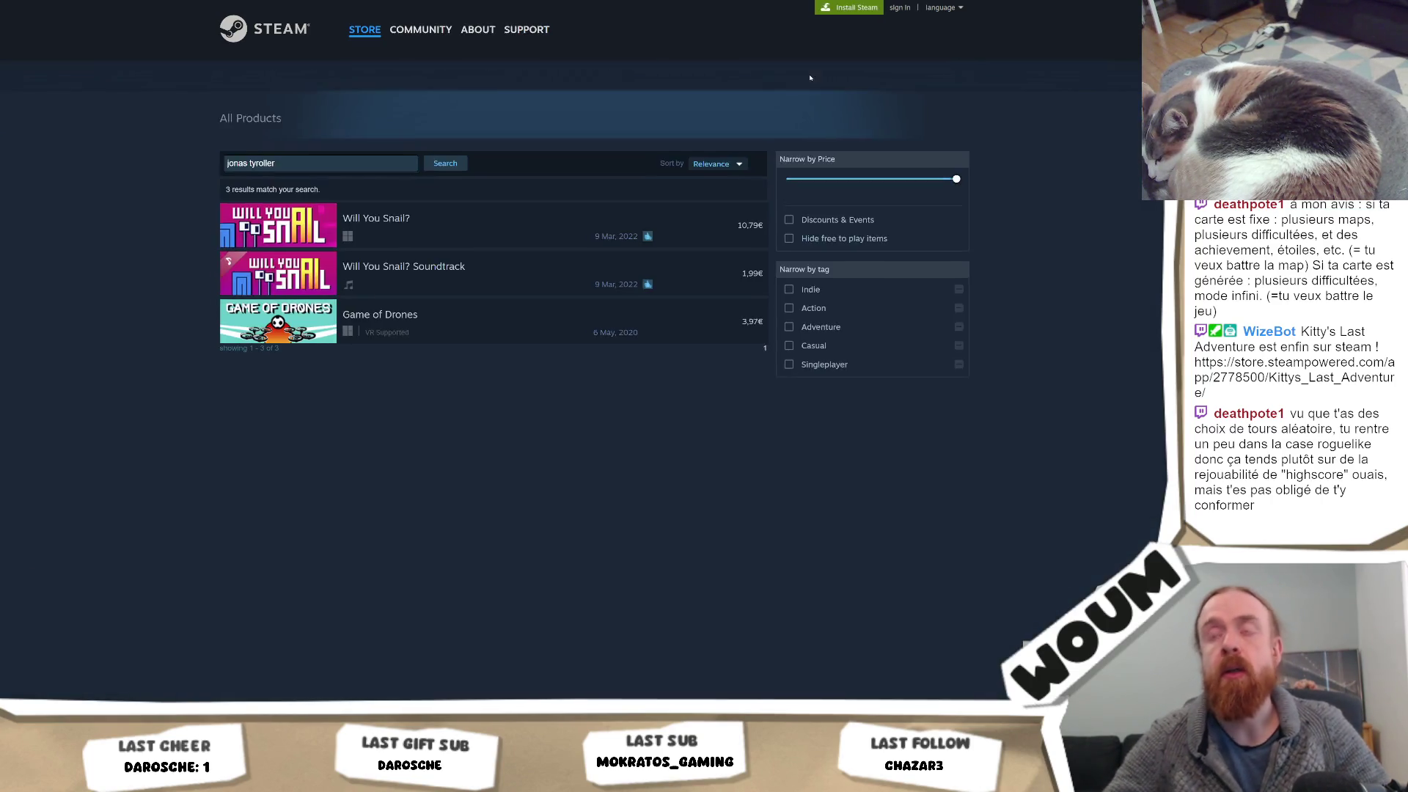
click(440, 231)
Check the publisher's game list, then return to Will You Snail? and browse its reviews
click(844, 440)
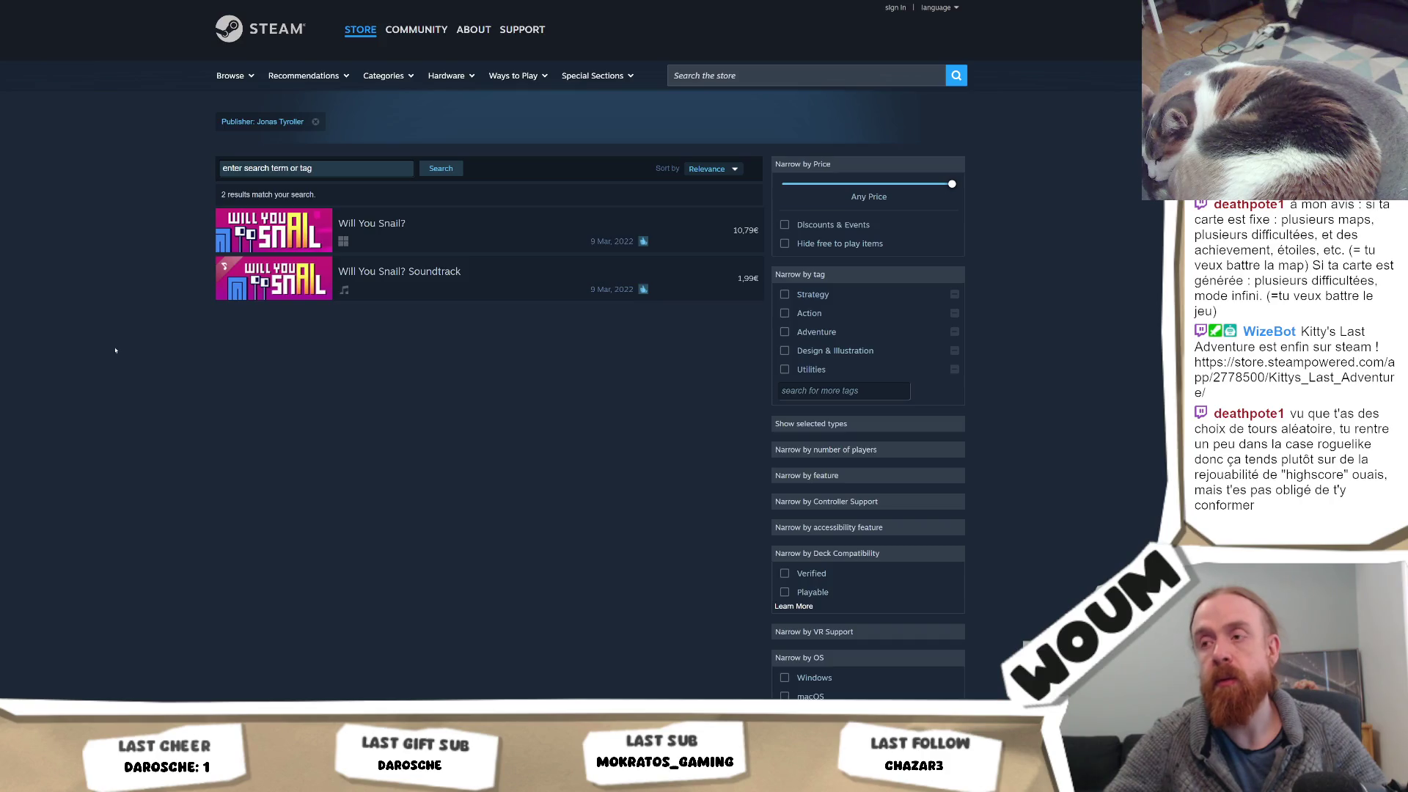
key(alt+Left)
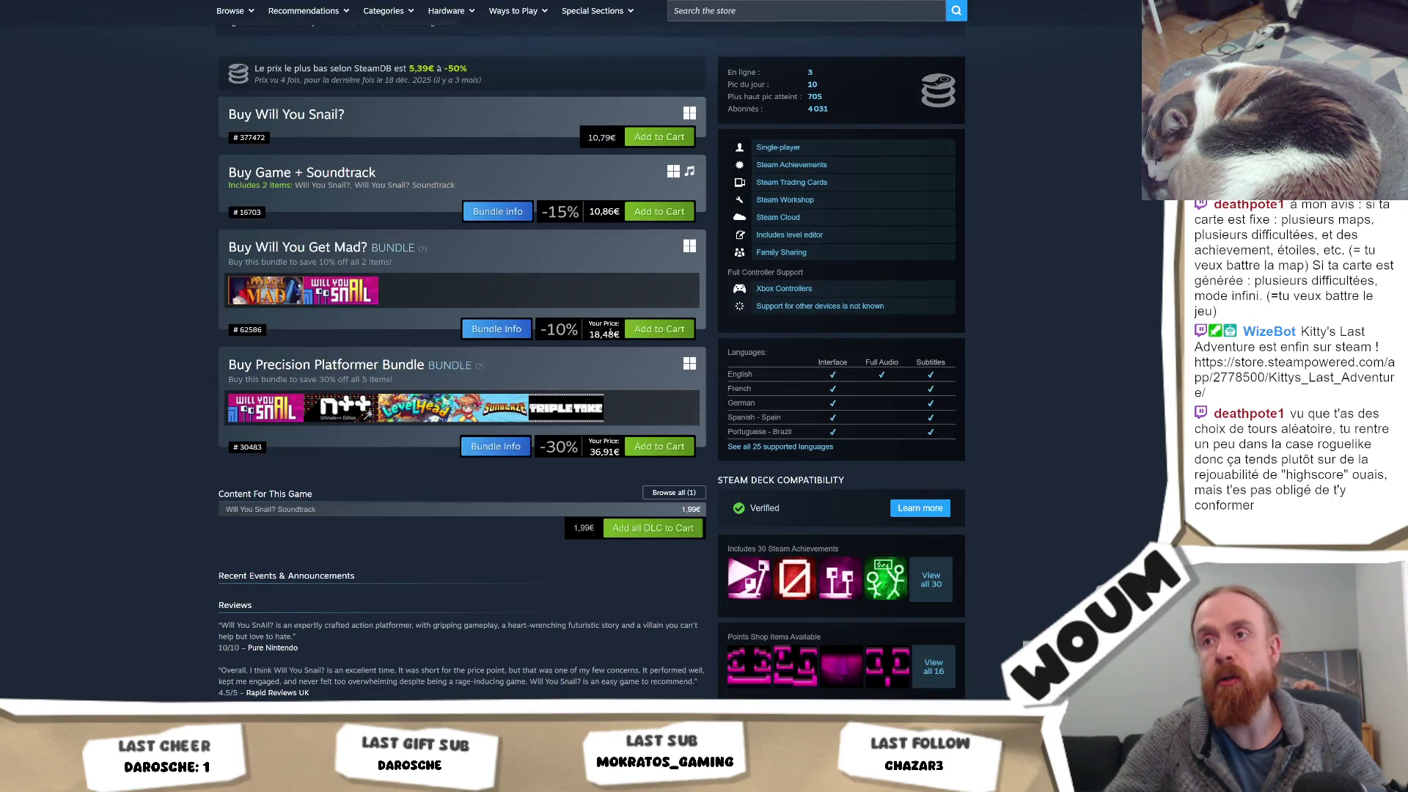
scroll(666, 330, down, 20)
scroll(666, 330, up, 20)
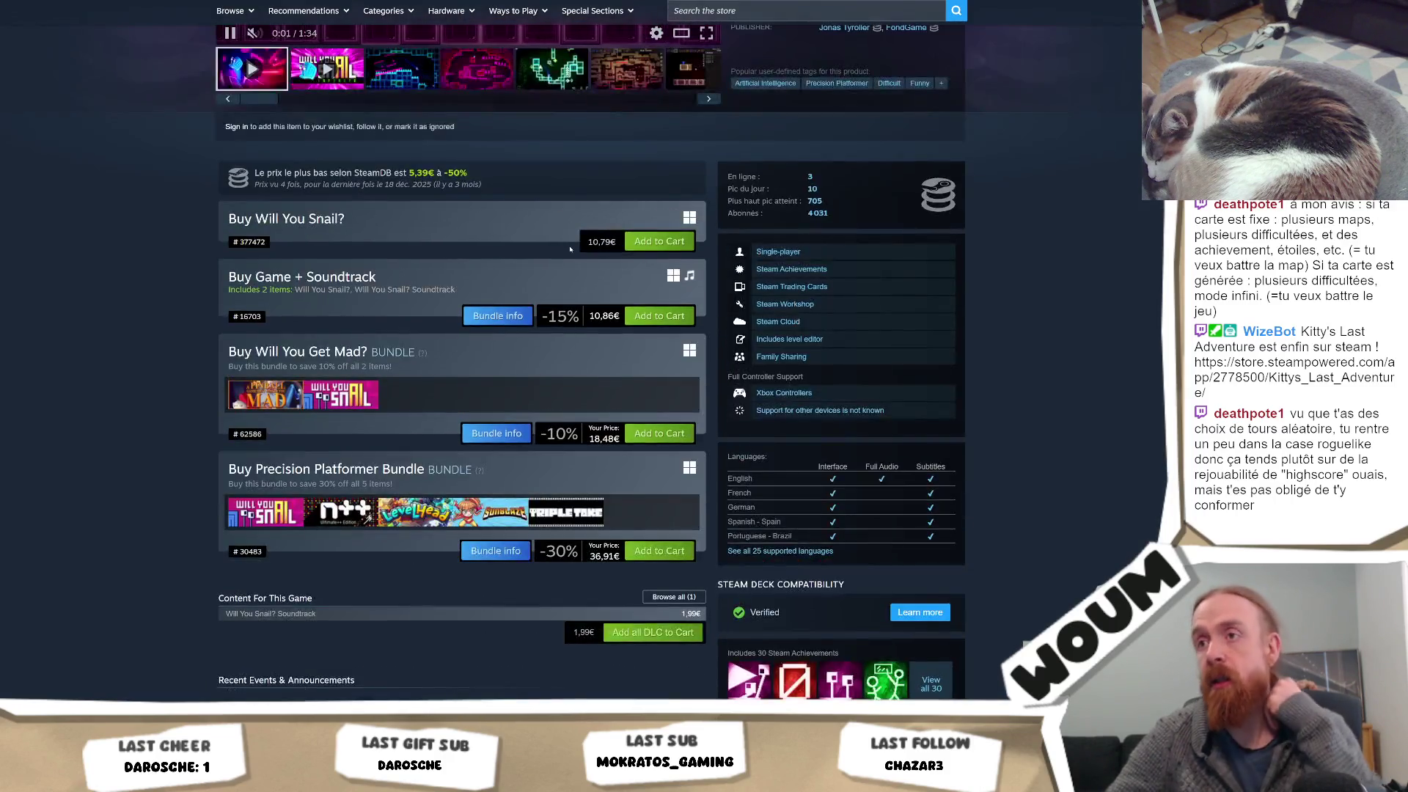
scroll(1030, 336, up, 5)
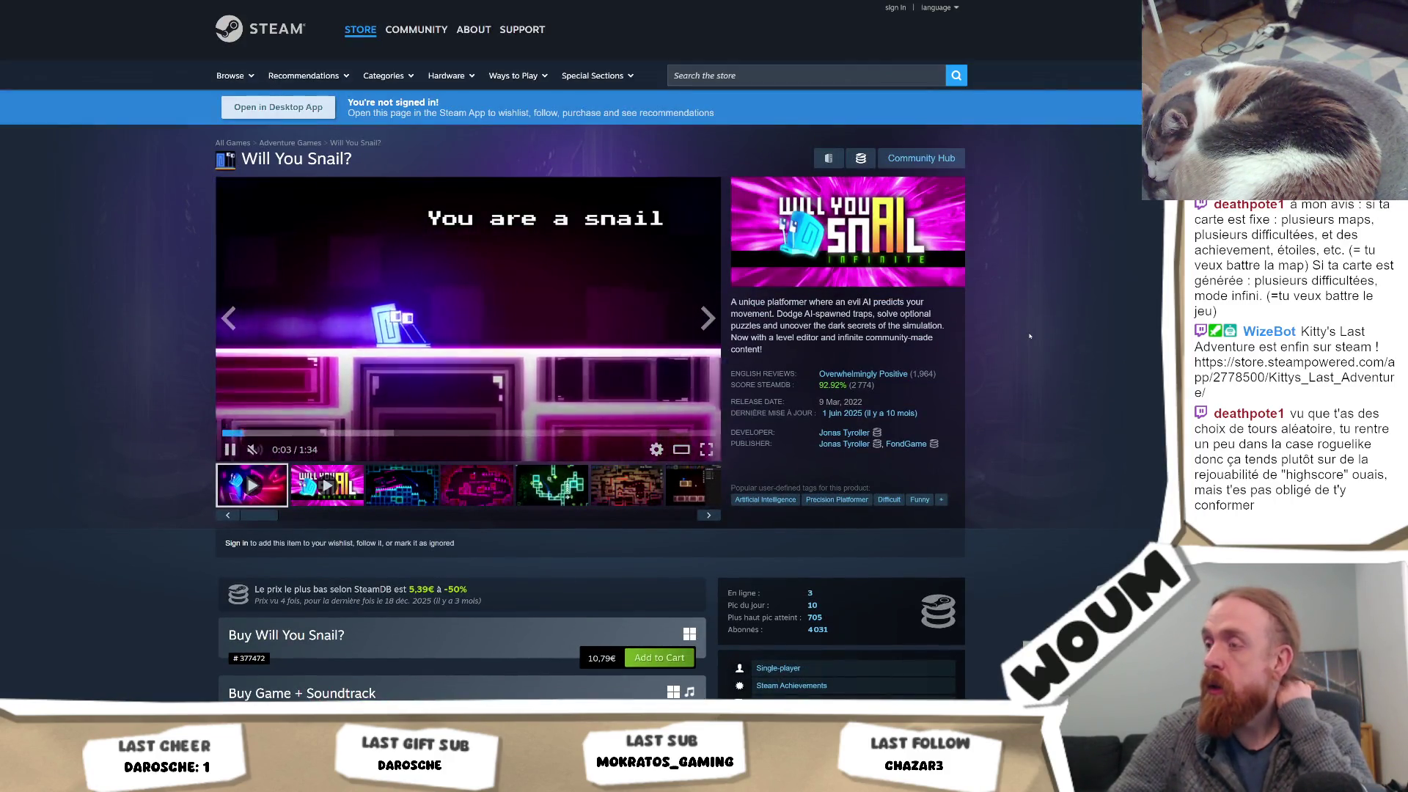
scroll(1029, 335, down, 20)
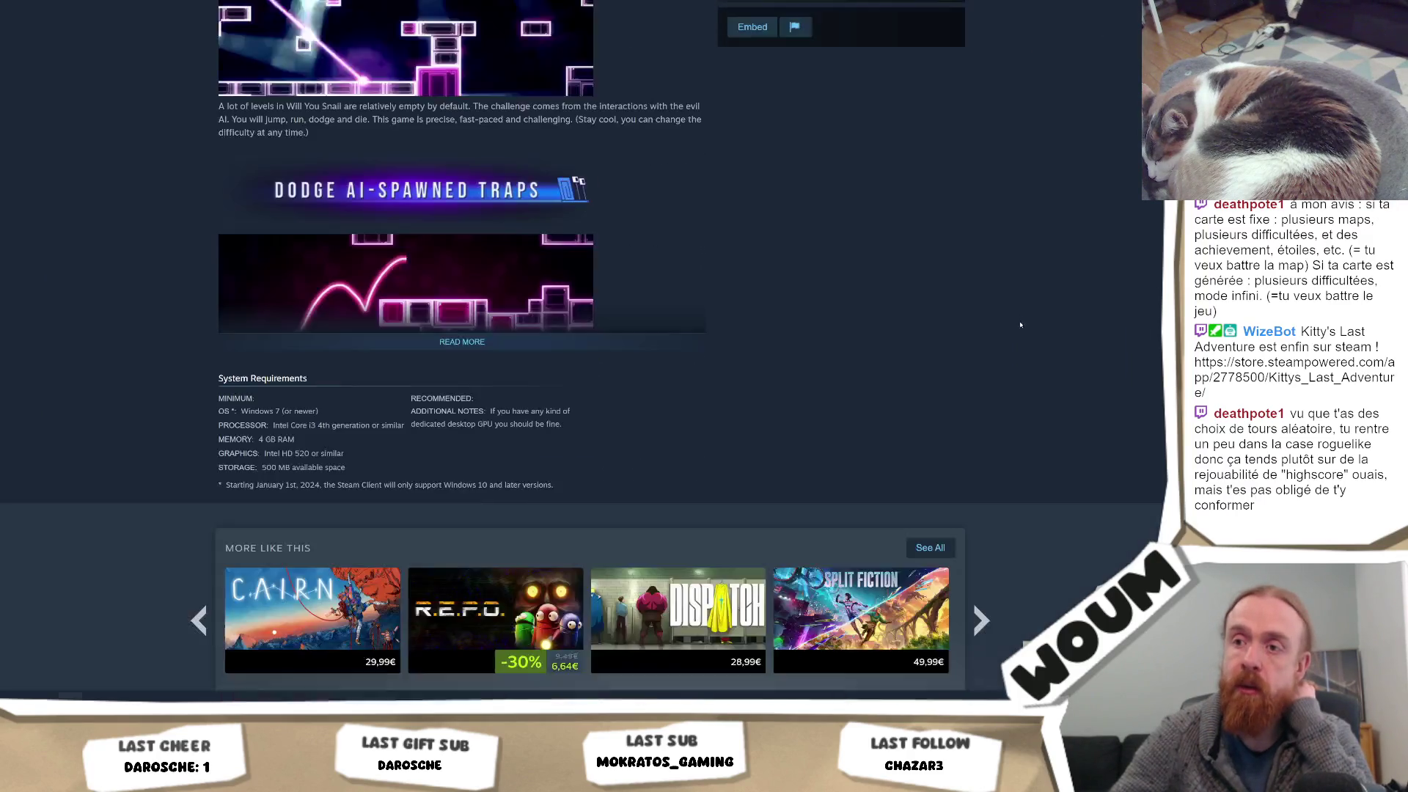
scroll(1019, 324, down, 15)
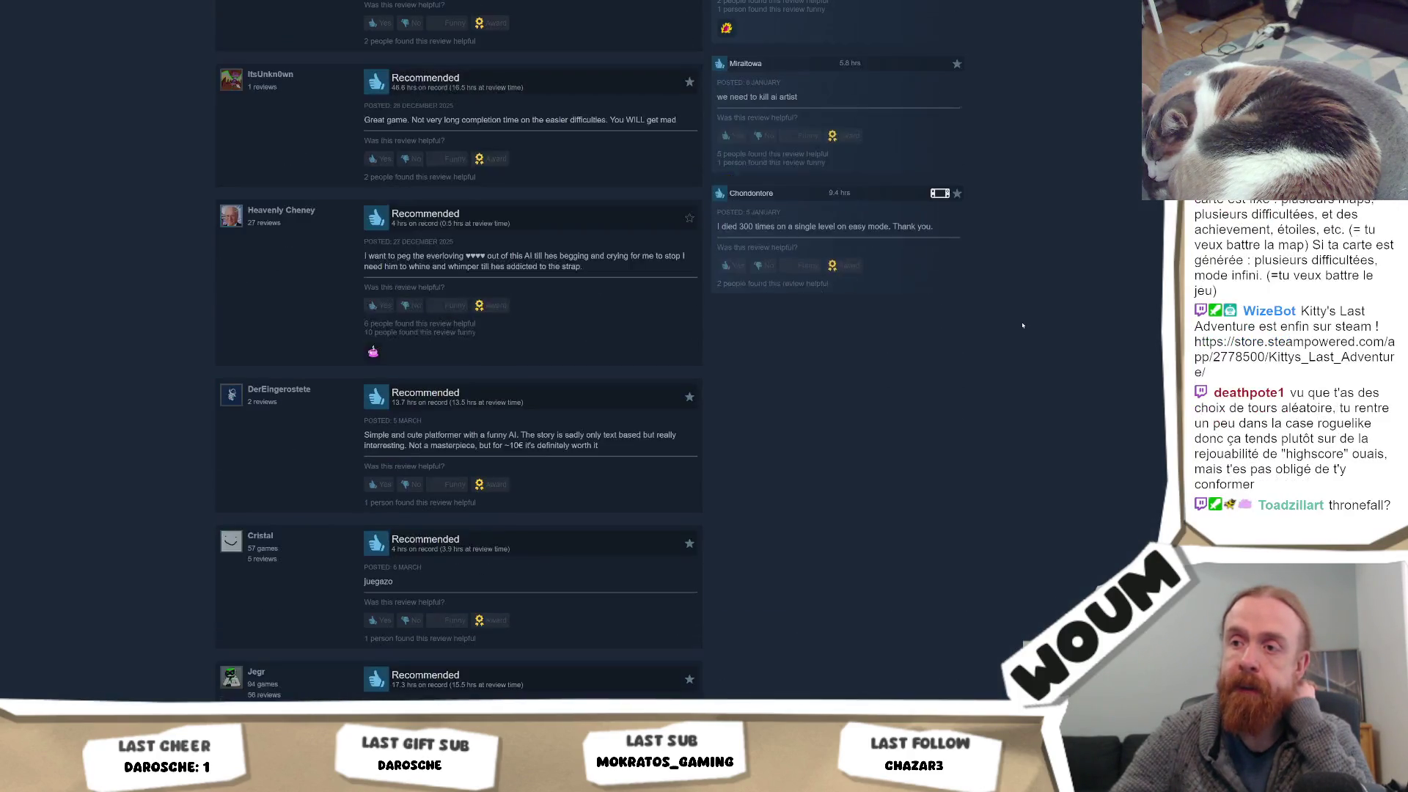
scroll(1034, 349, up, 20)
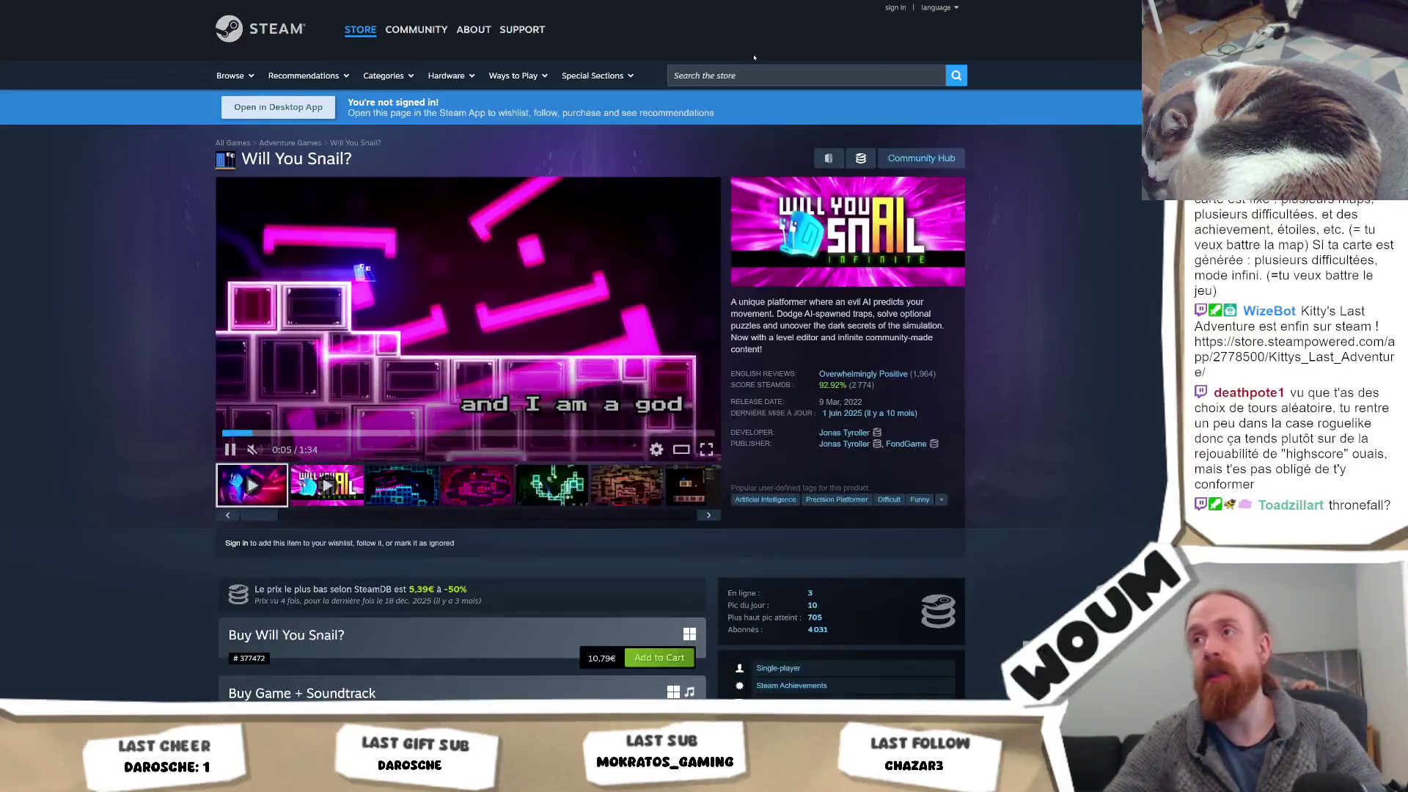
click(748, 75)
Open the Thronefall store page via search and view its third to fifth screenshots
text(thronefall)
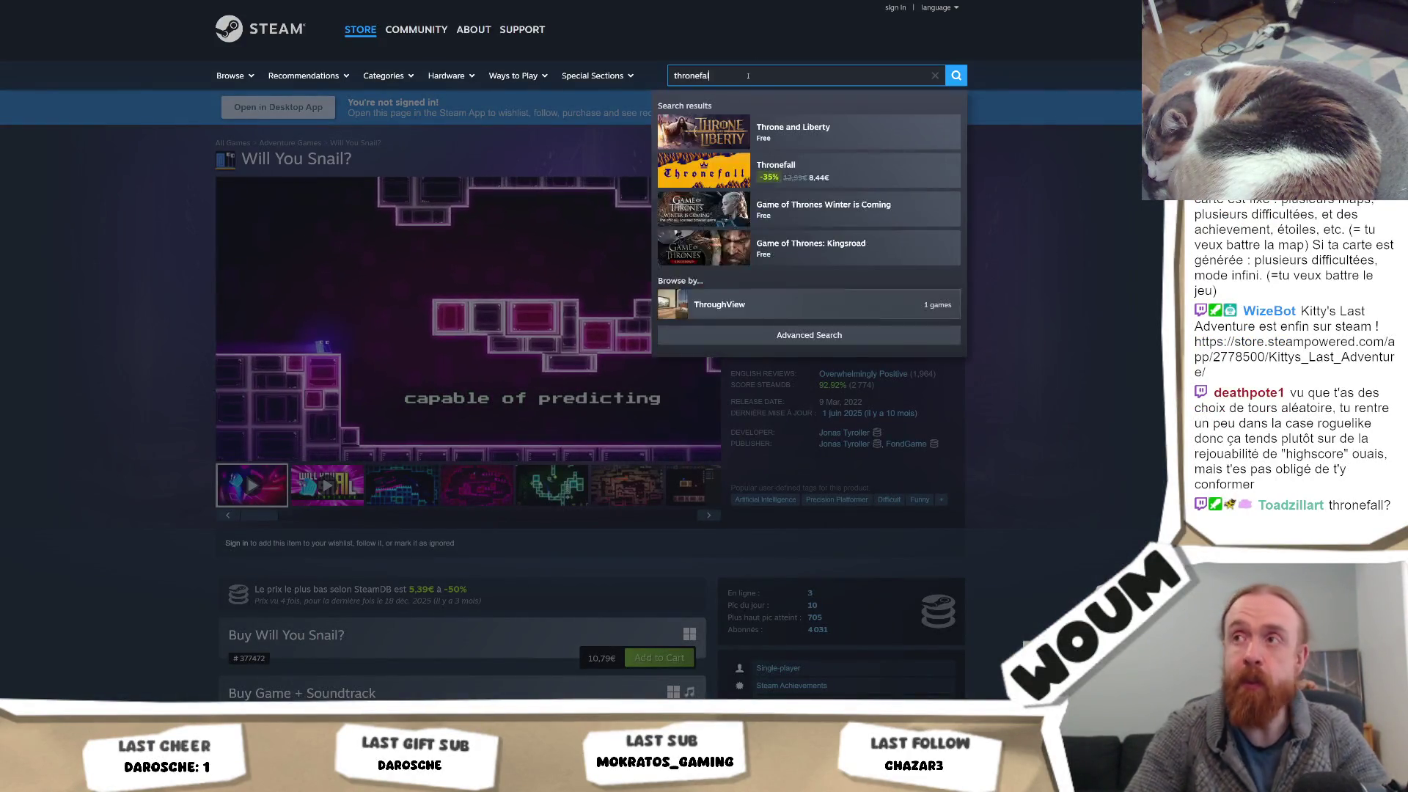
click(807, 129)
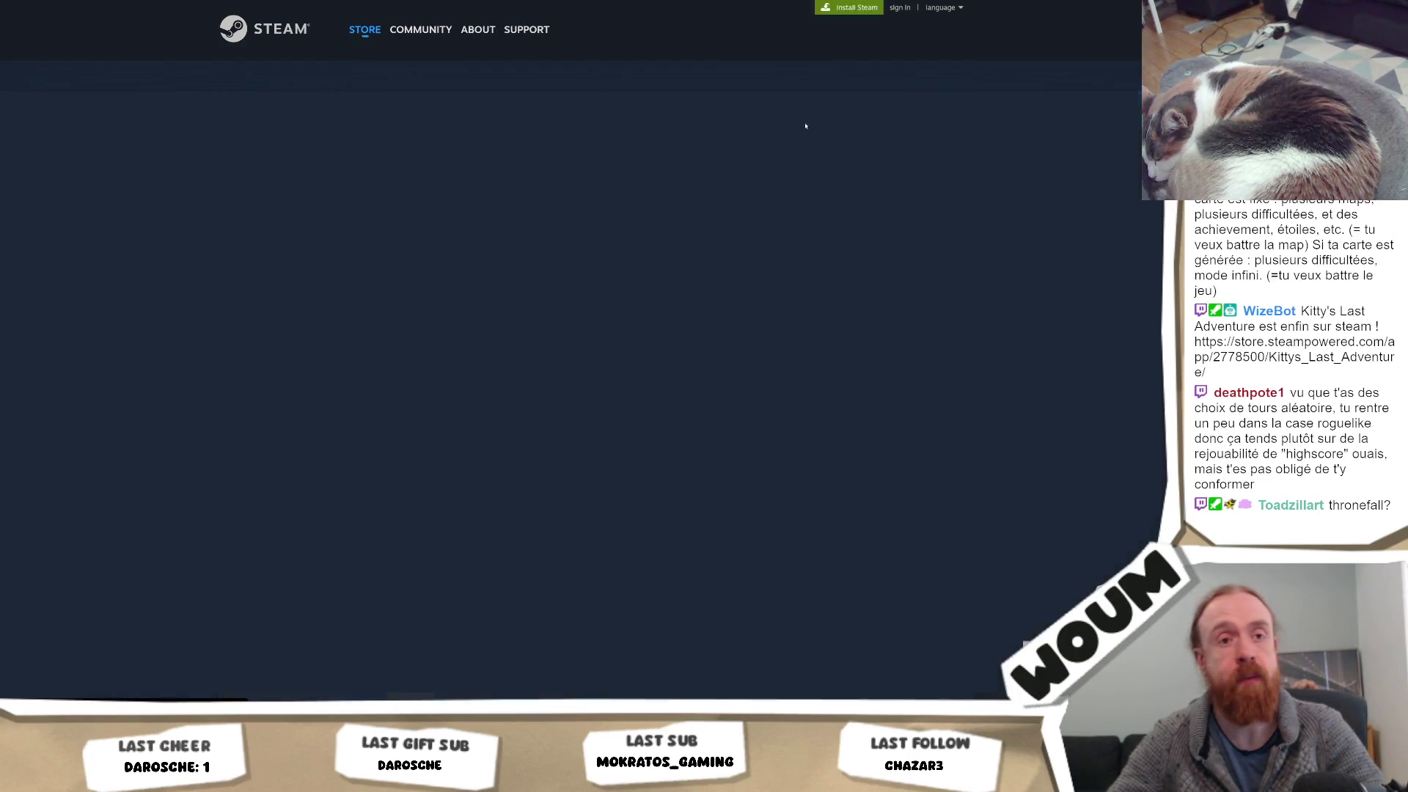
scroll(534, 162, down, 6)
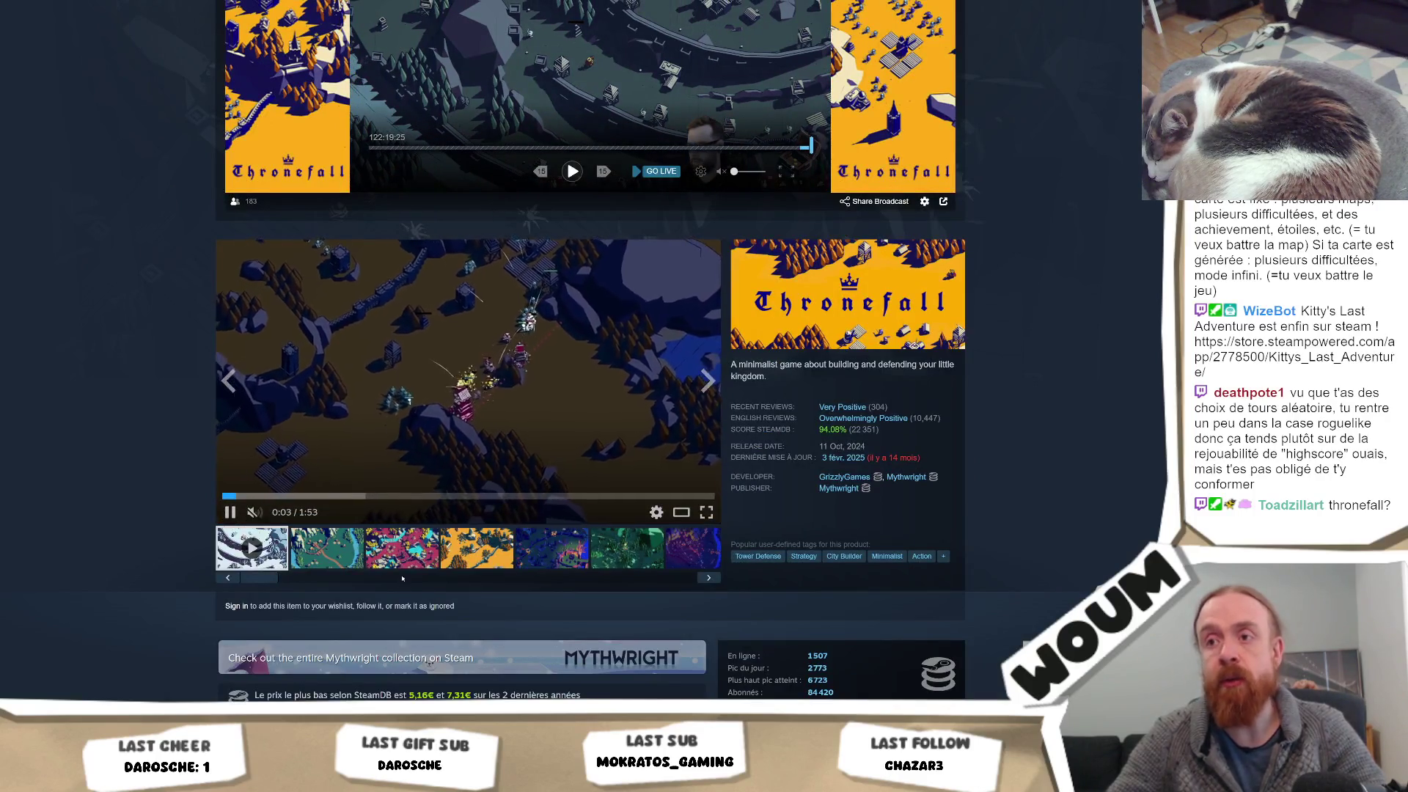
click(403, 566)
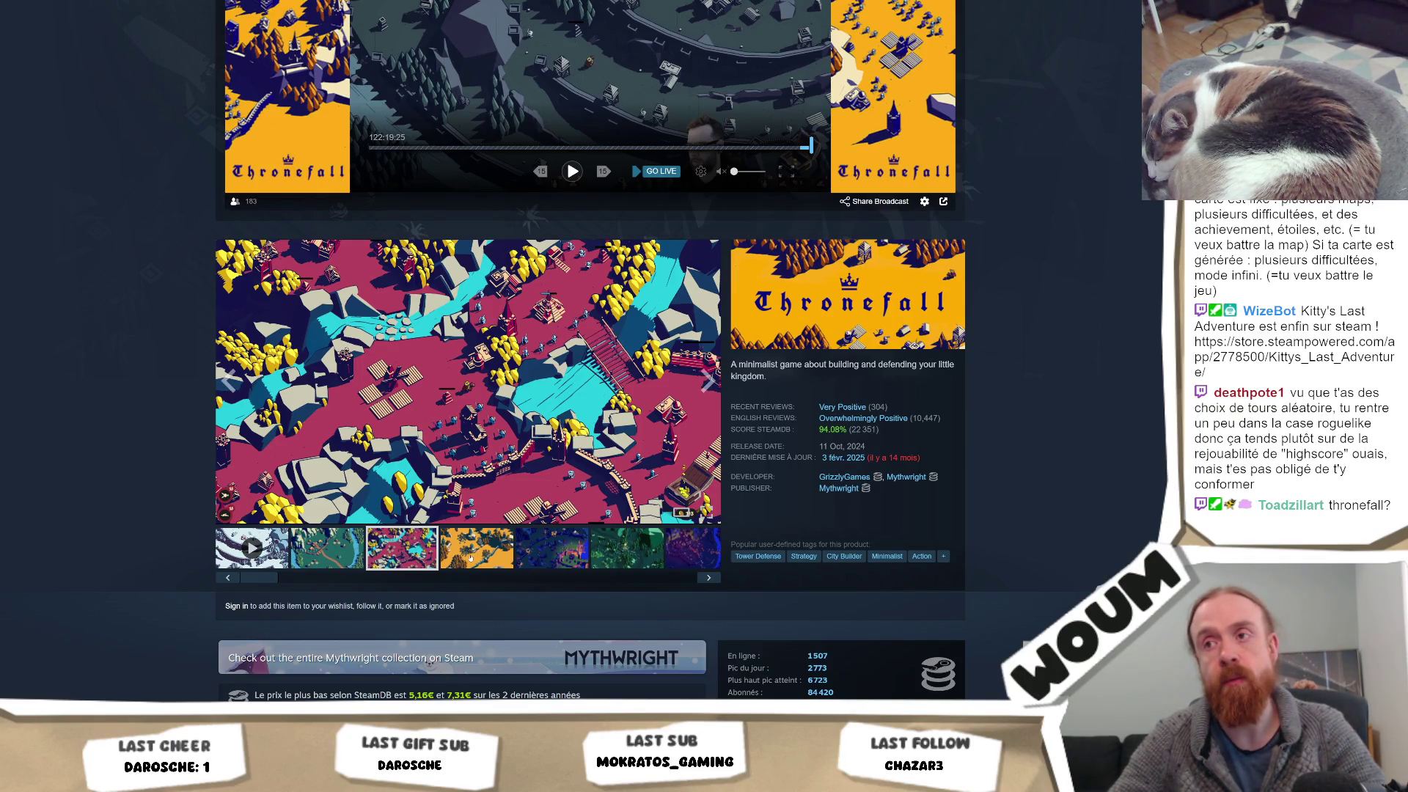
click(470, 556)
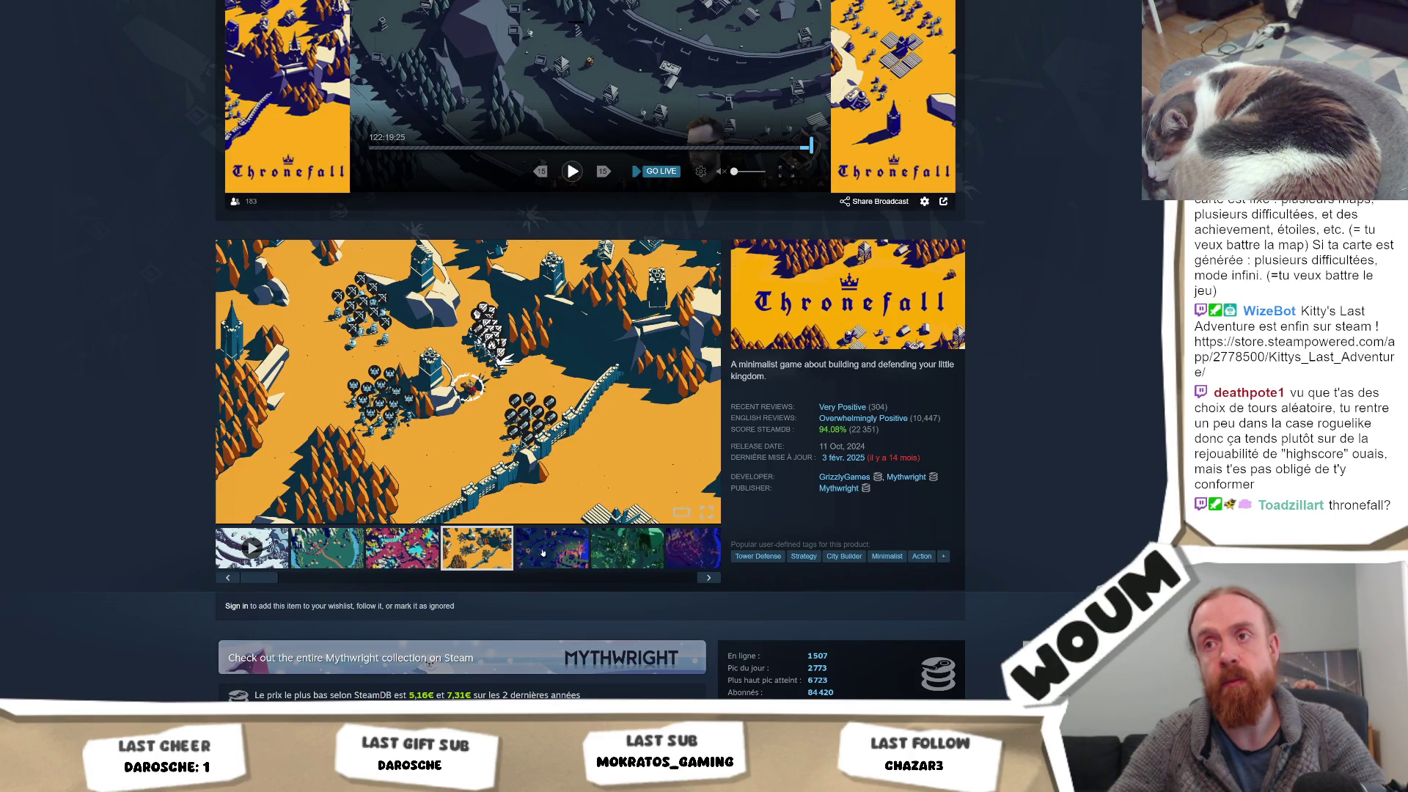
click(543, 555)
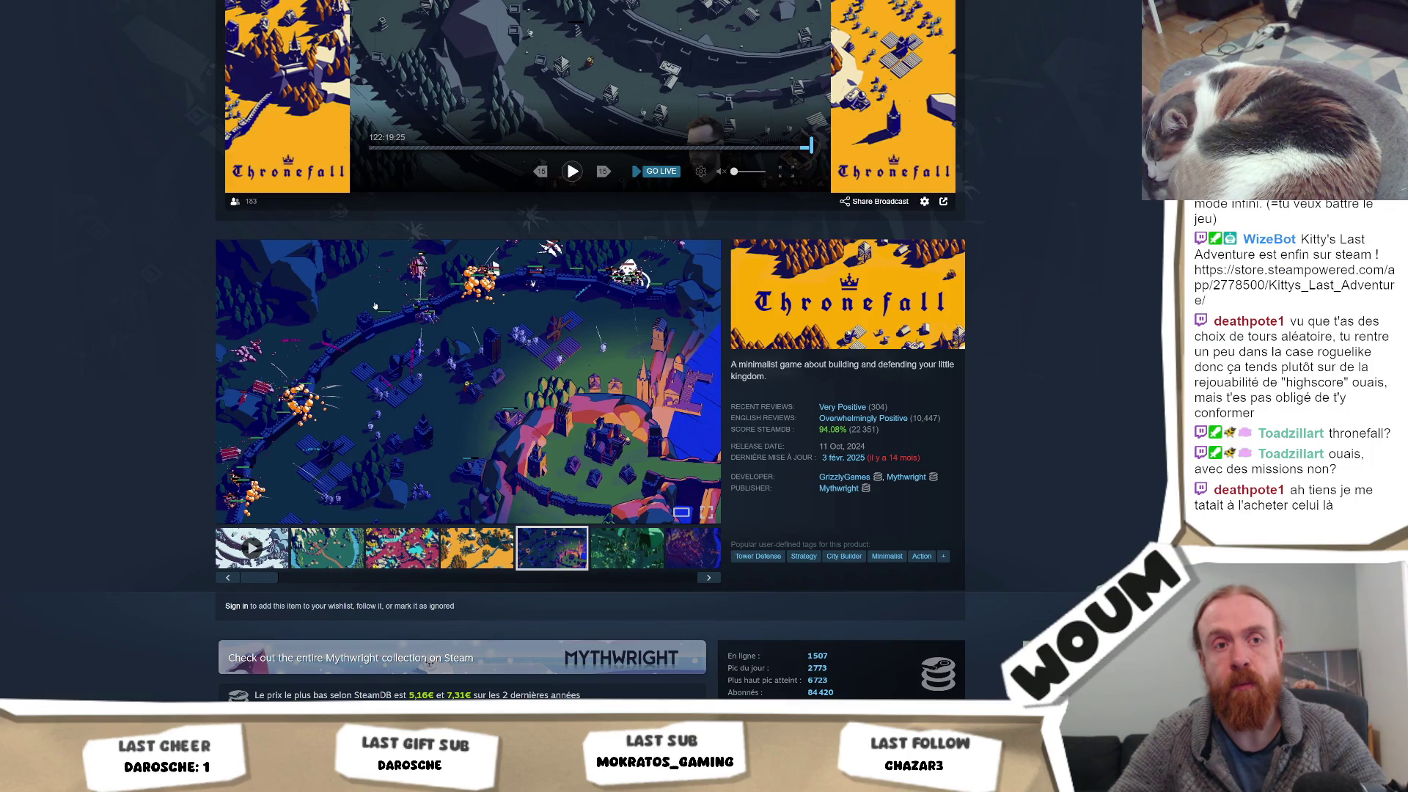
Seek the Thronefall trailer forward past the victory screen and pause it at 0:58
scroll(375, 306, down, 3)
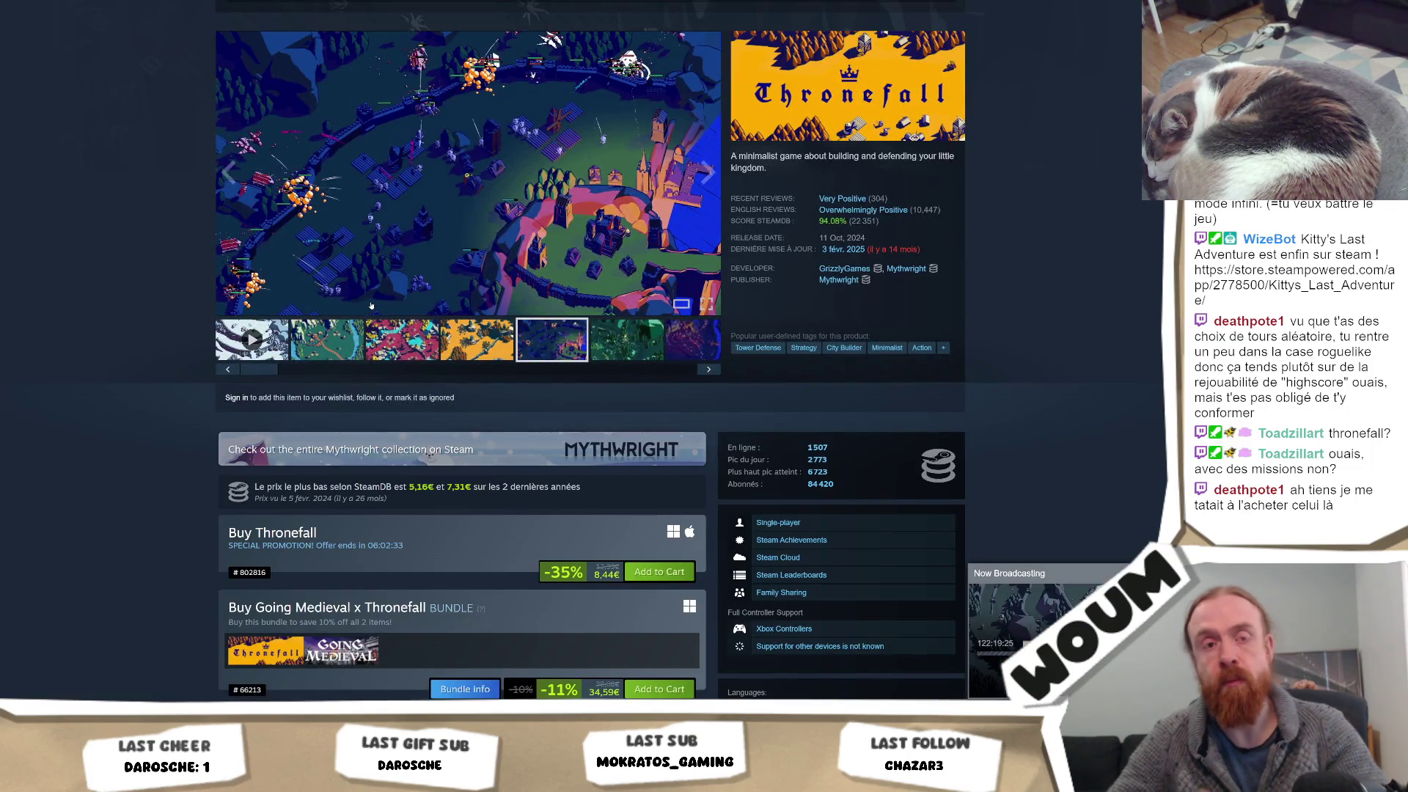
scroll(371, 306, up, 3)
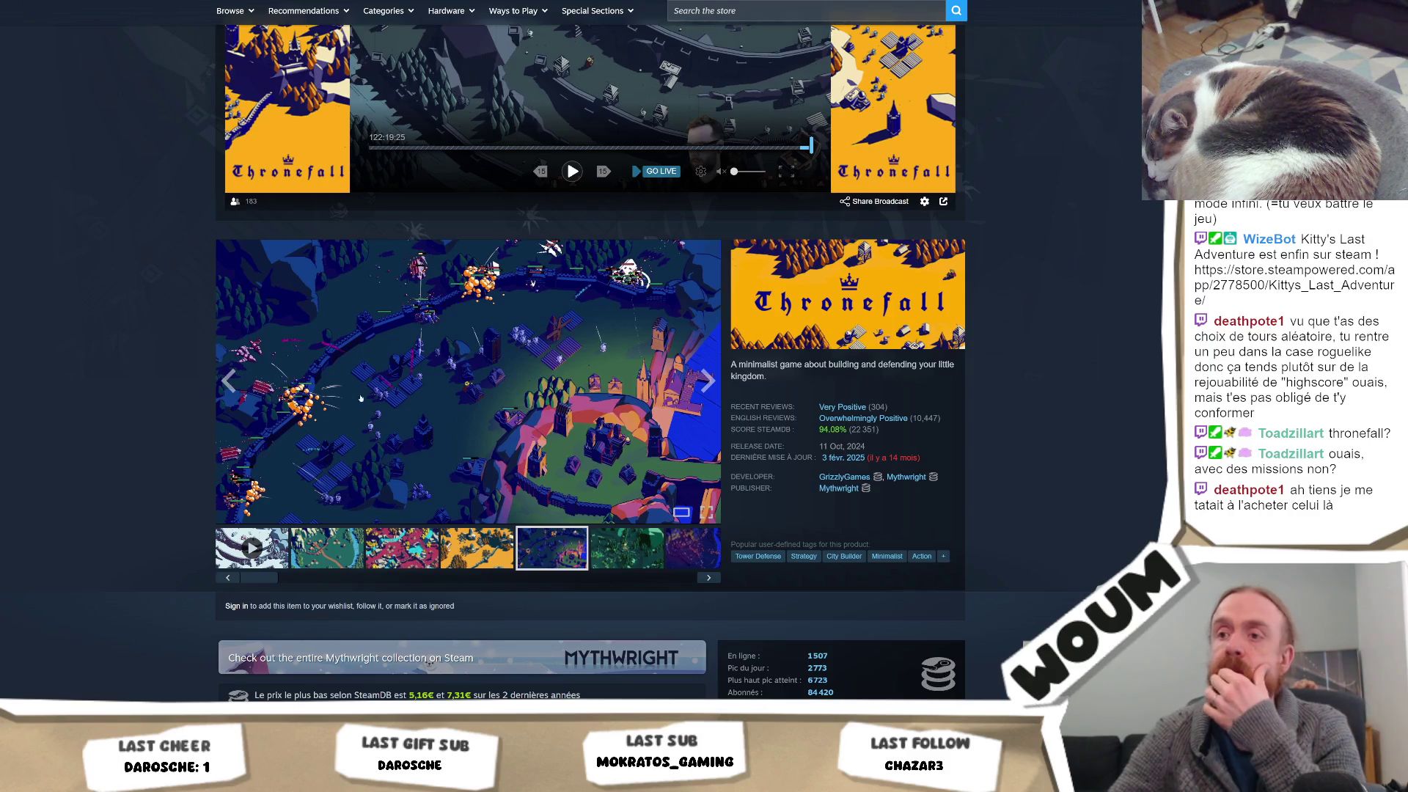
drag(260, 577, 362, 566)
scroll(362, 566, up, 3)
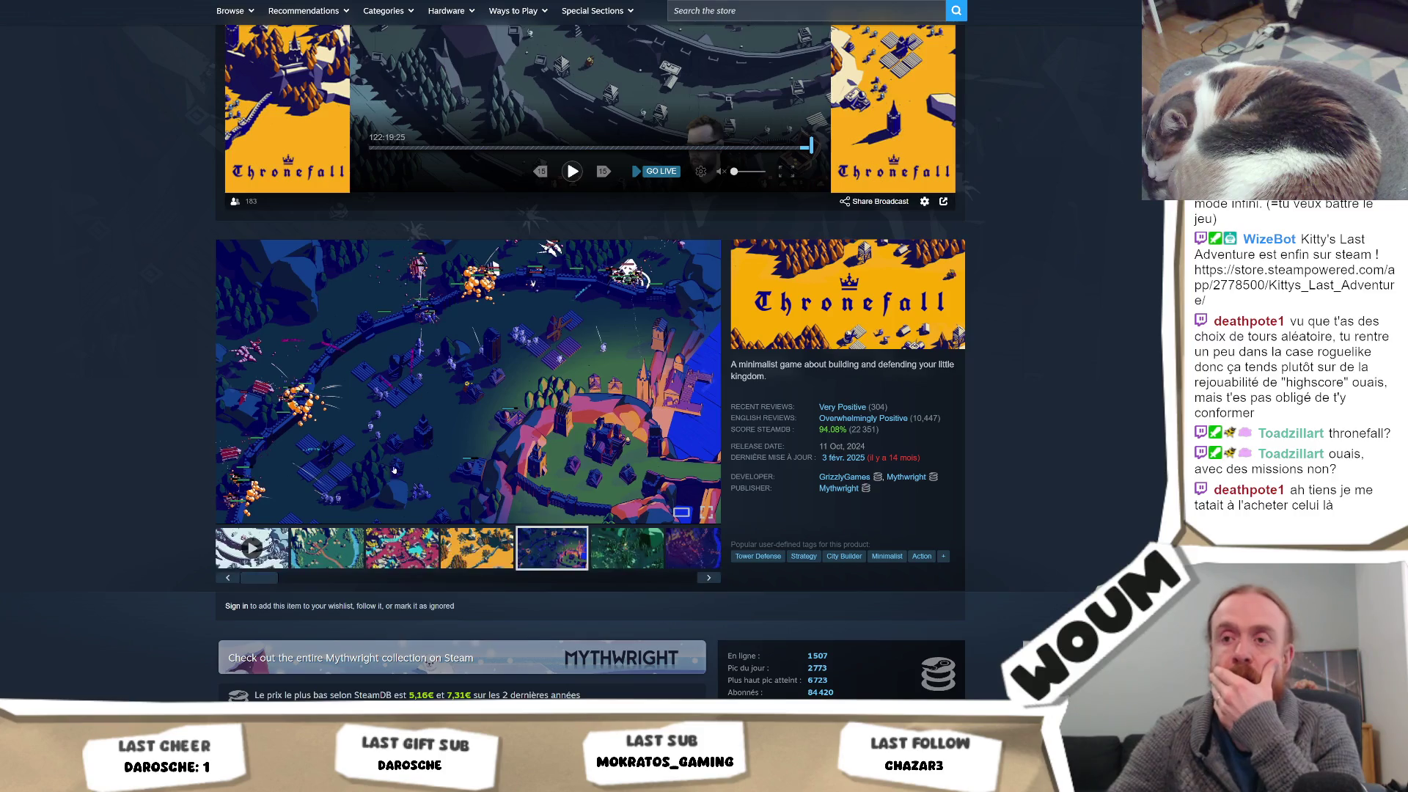
scroll(417, 470, down, 6)
scroll(417, 470, up, 5)
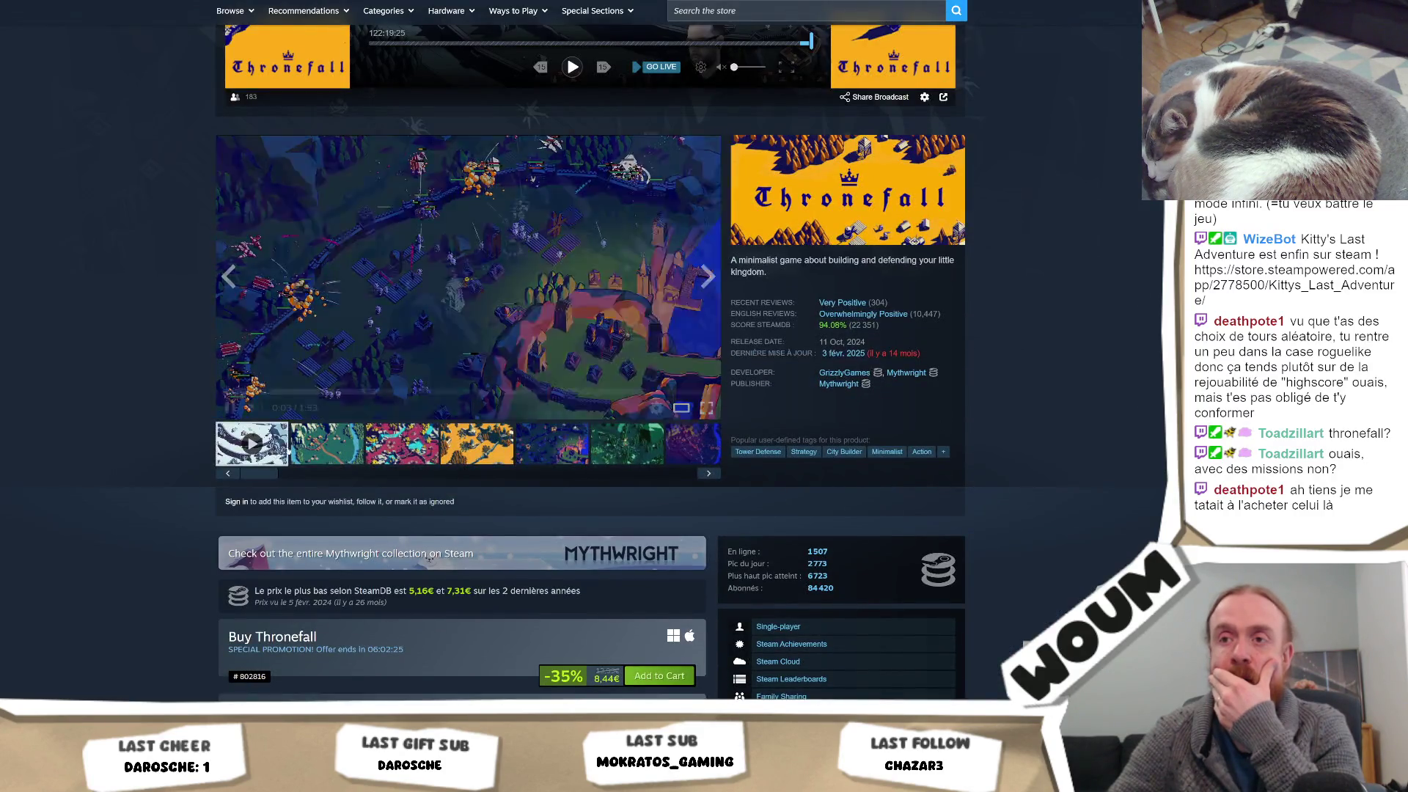
scroll(275, 499, up, 2)
scroll(274, 499, down, 1)
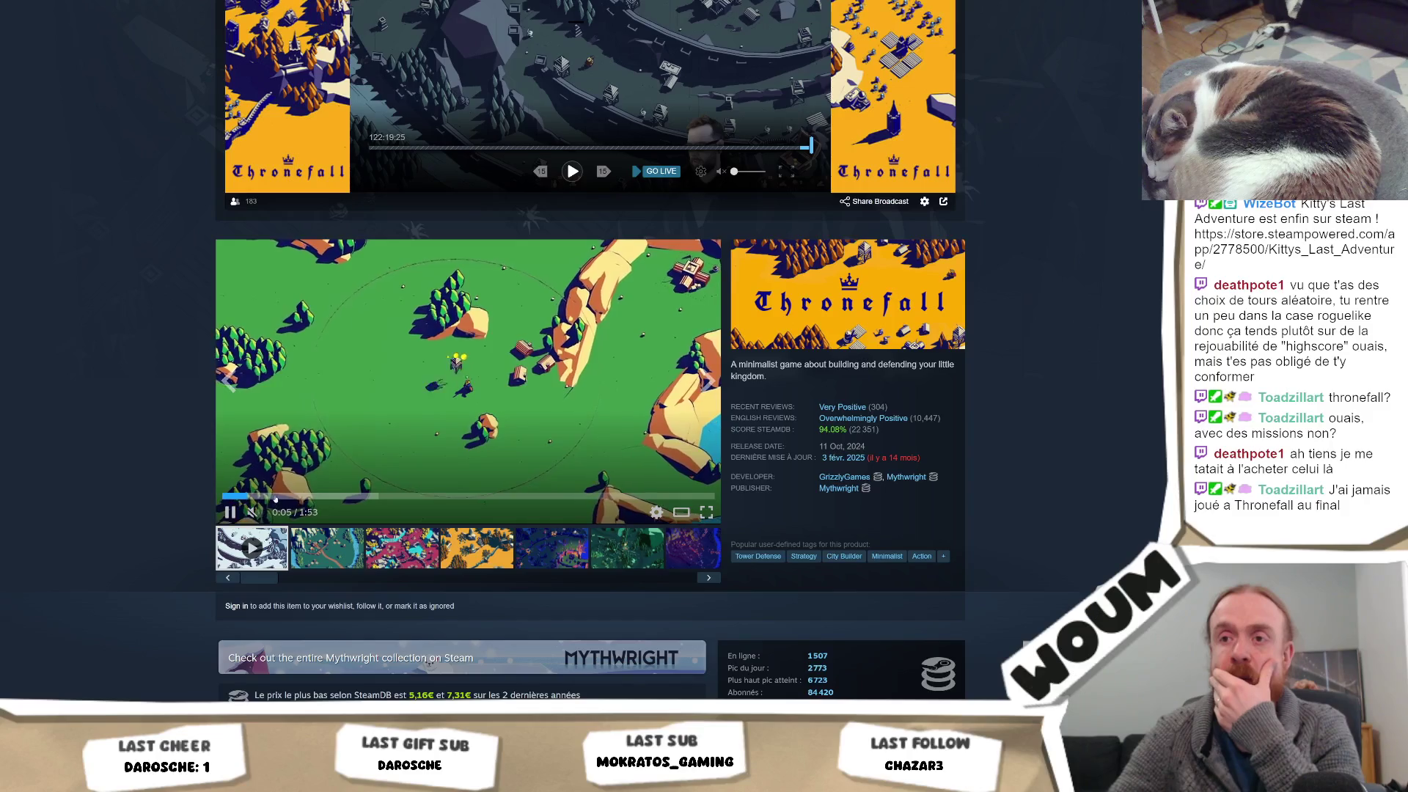
click(344, 496)
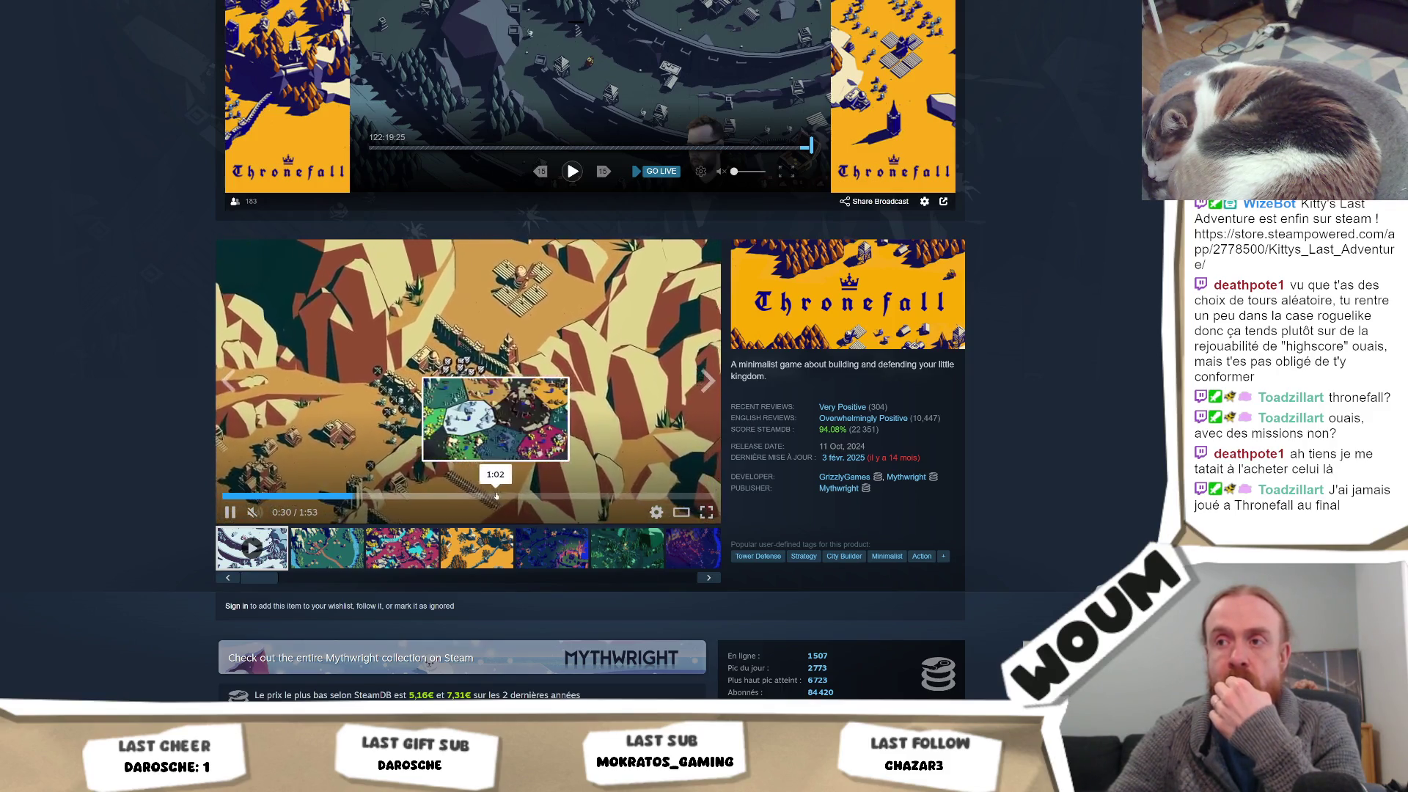
click(463, 496)
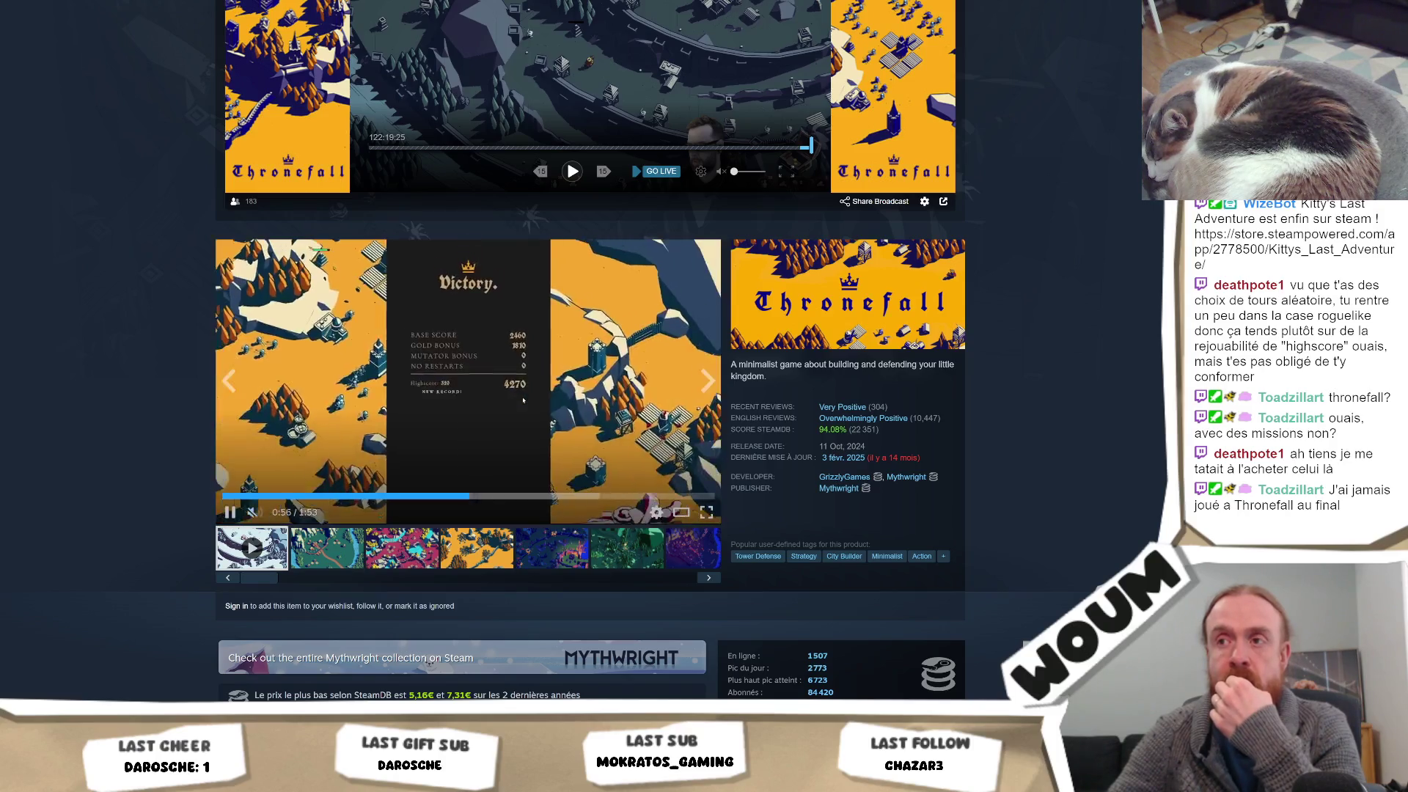
click(543, 413)
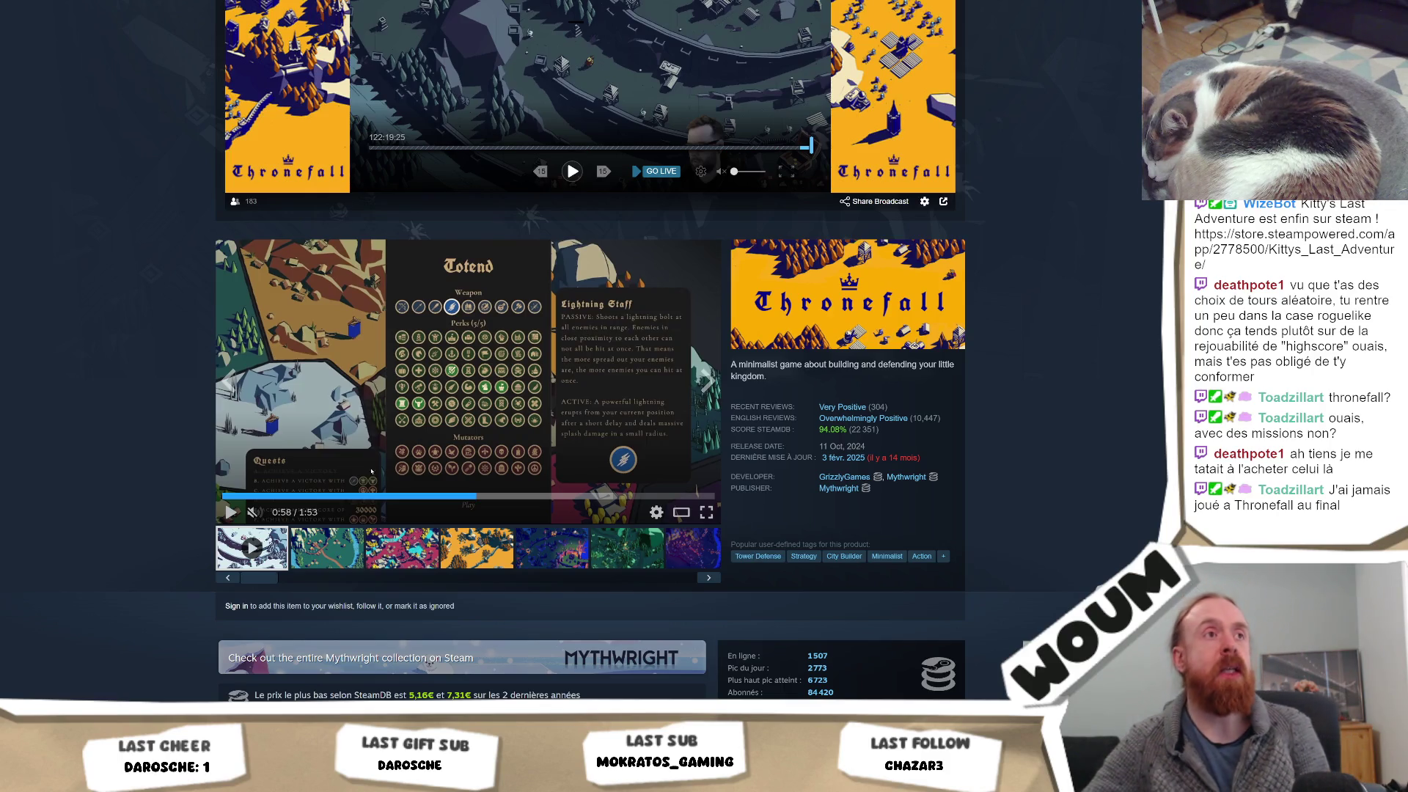
click(706, 512)
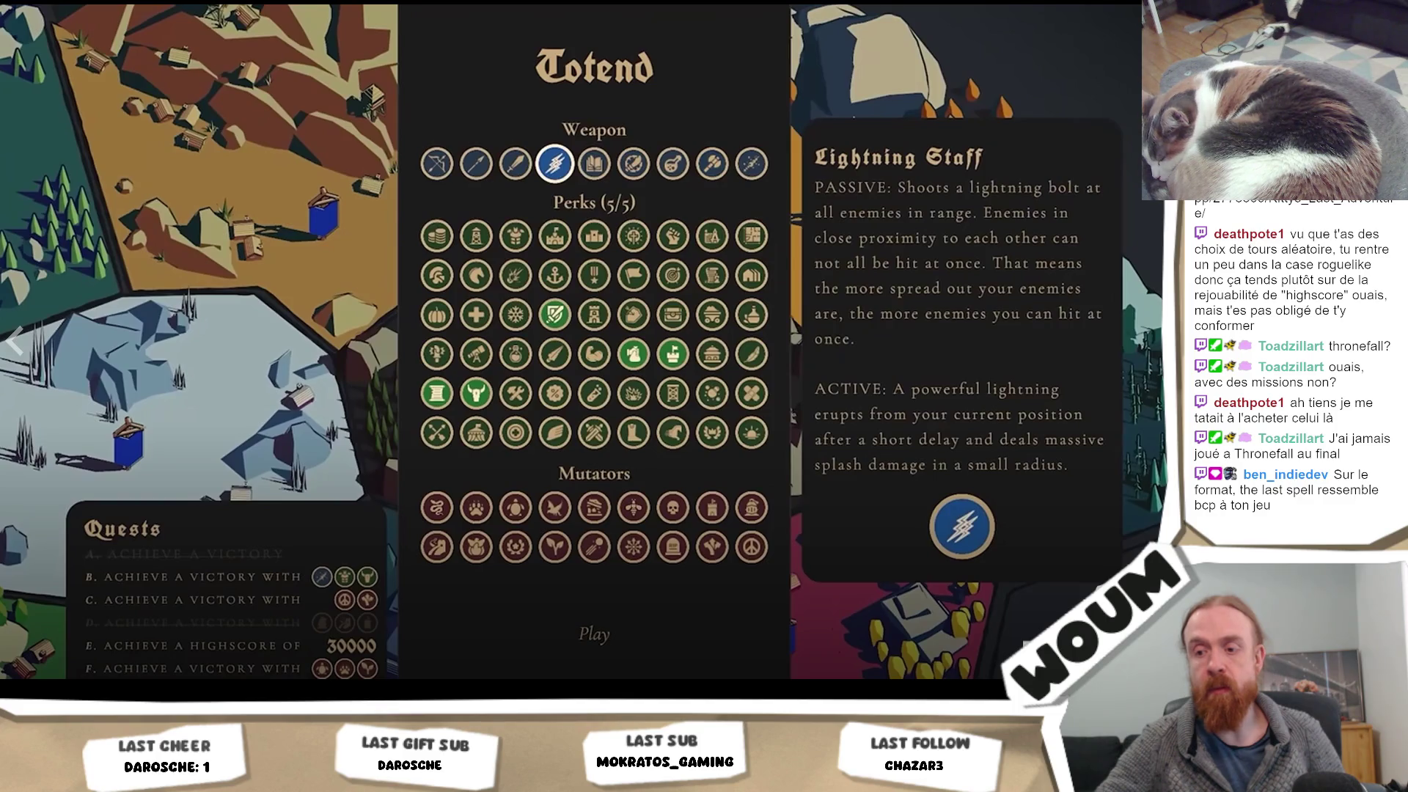
key(Escape)
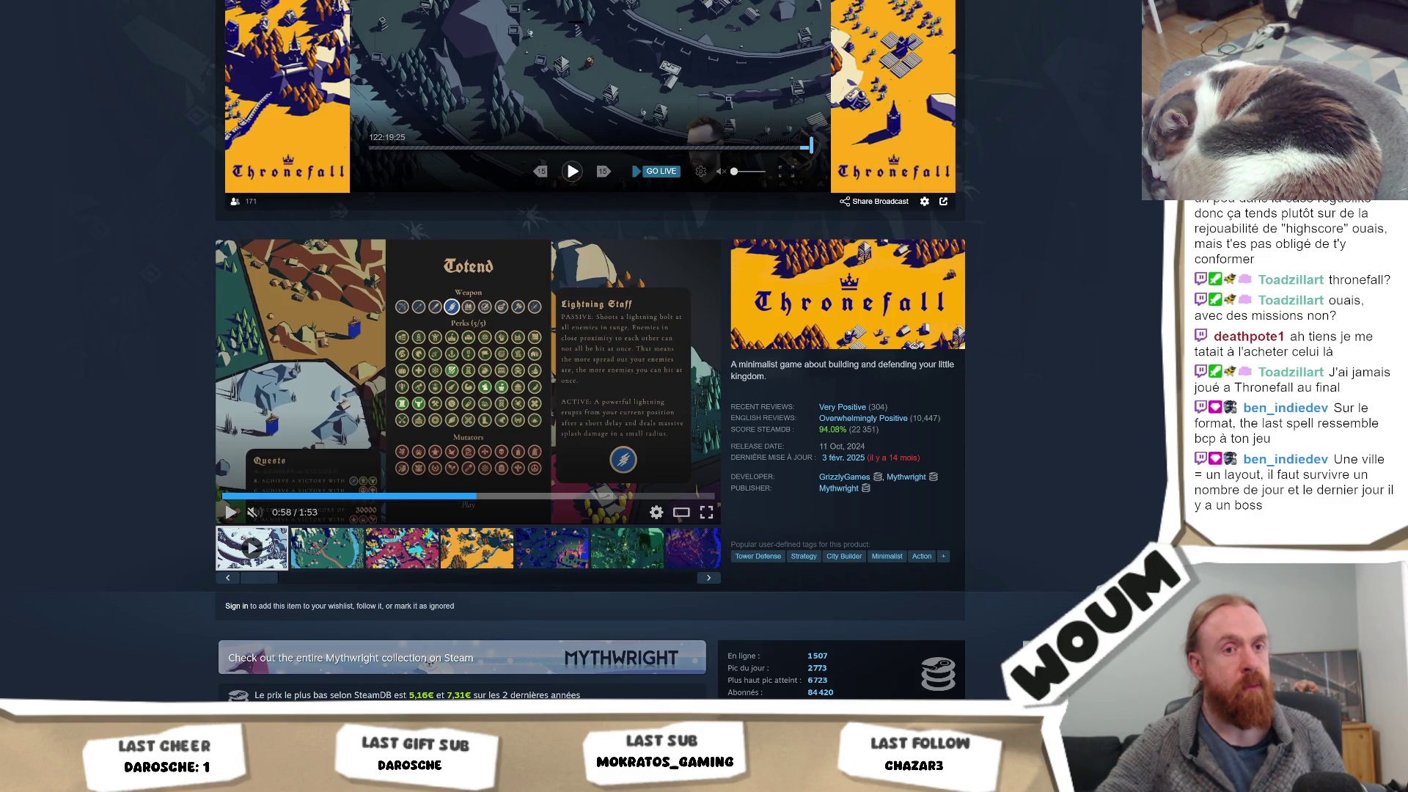
scroll(996, 413, down, 20)
scroll(966, 440, down, 8)
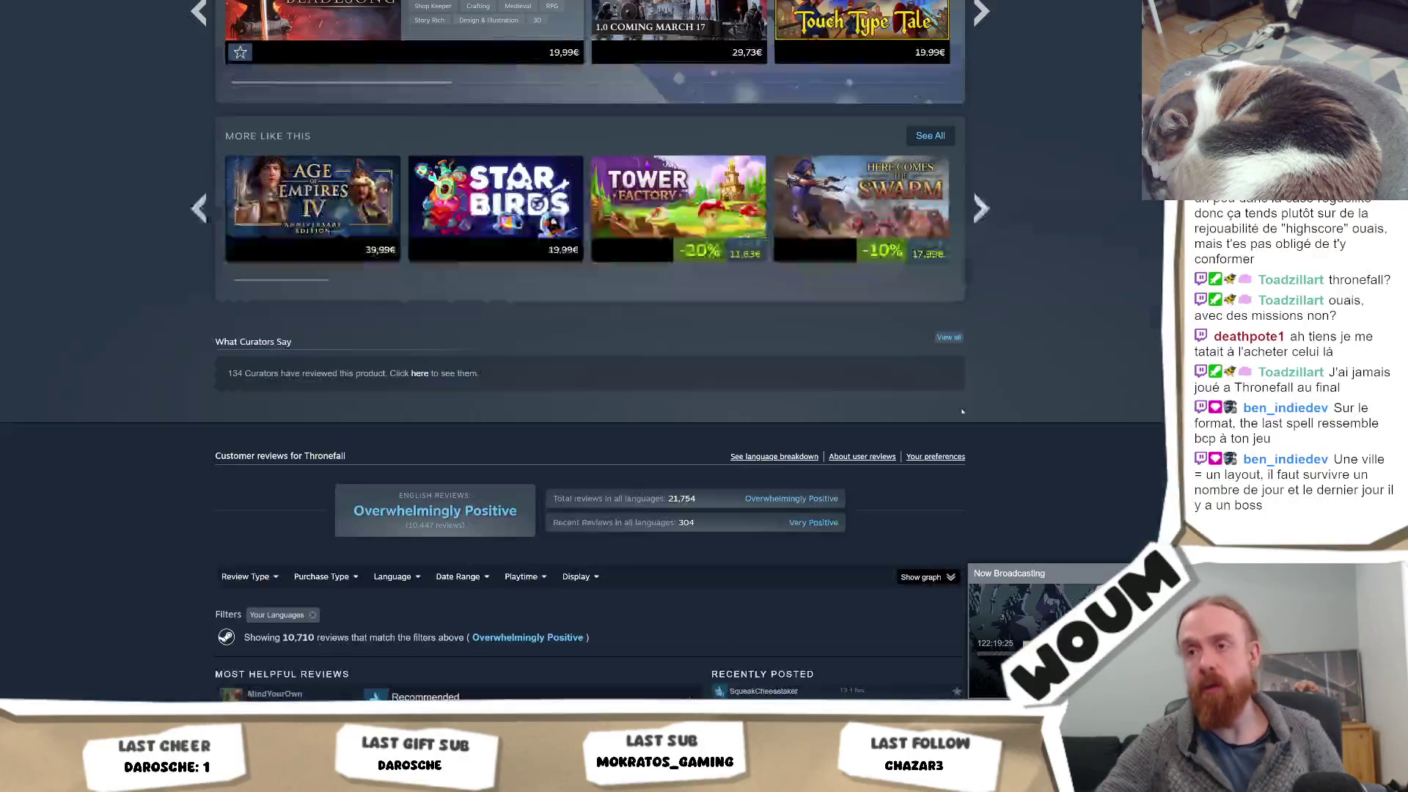
scroll(972, 470, up, 4)
click(977, 522)
click(976, 522)
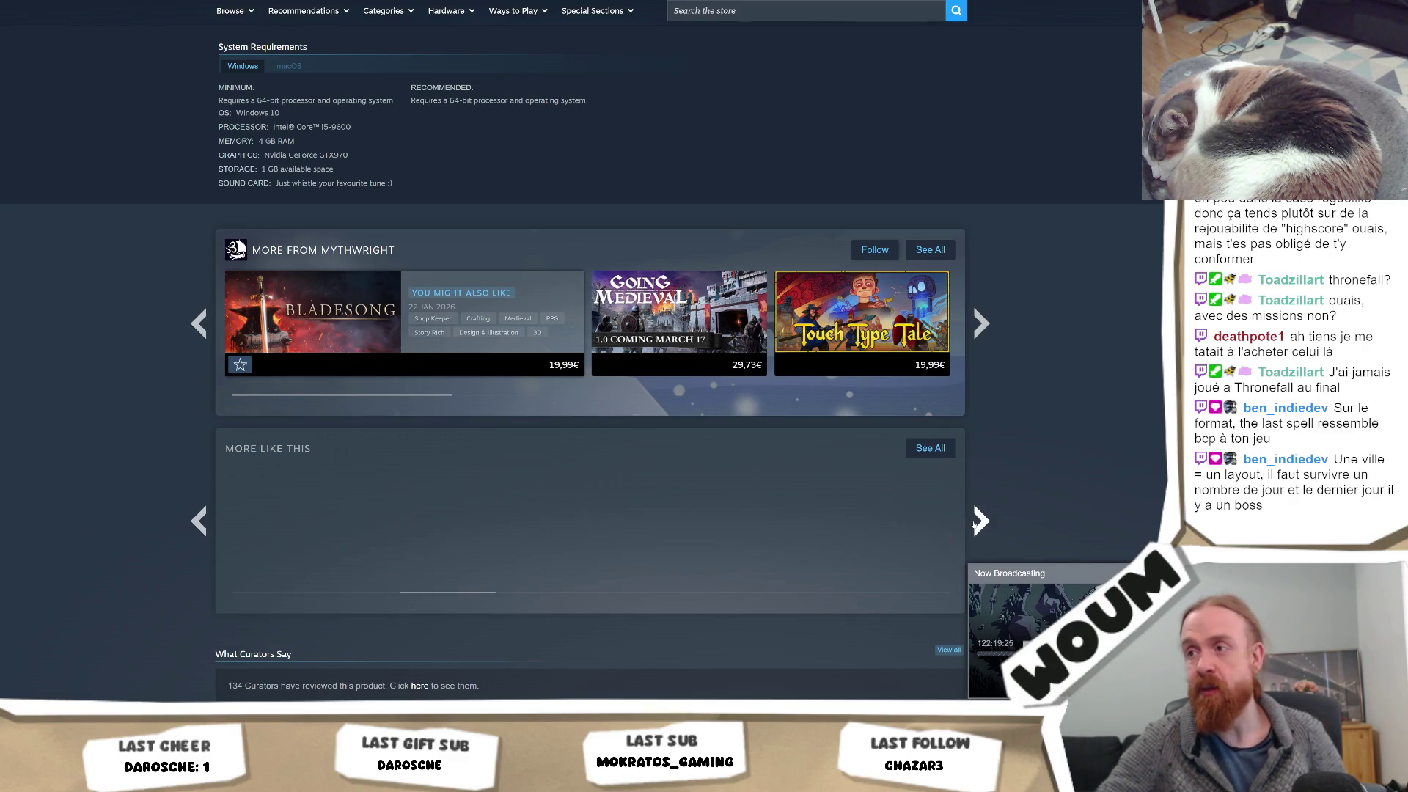
scroll(977, 522, up, 20)
click(719, 75)
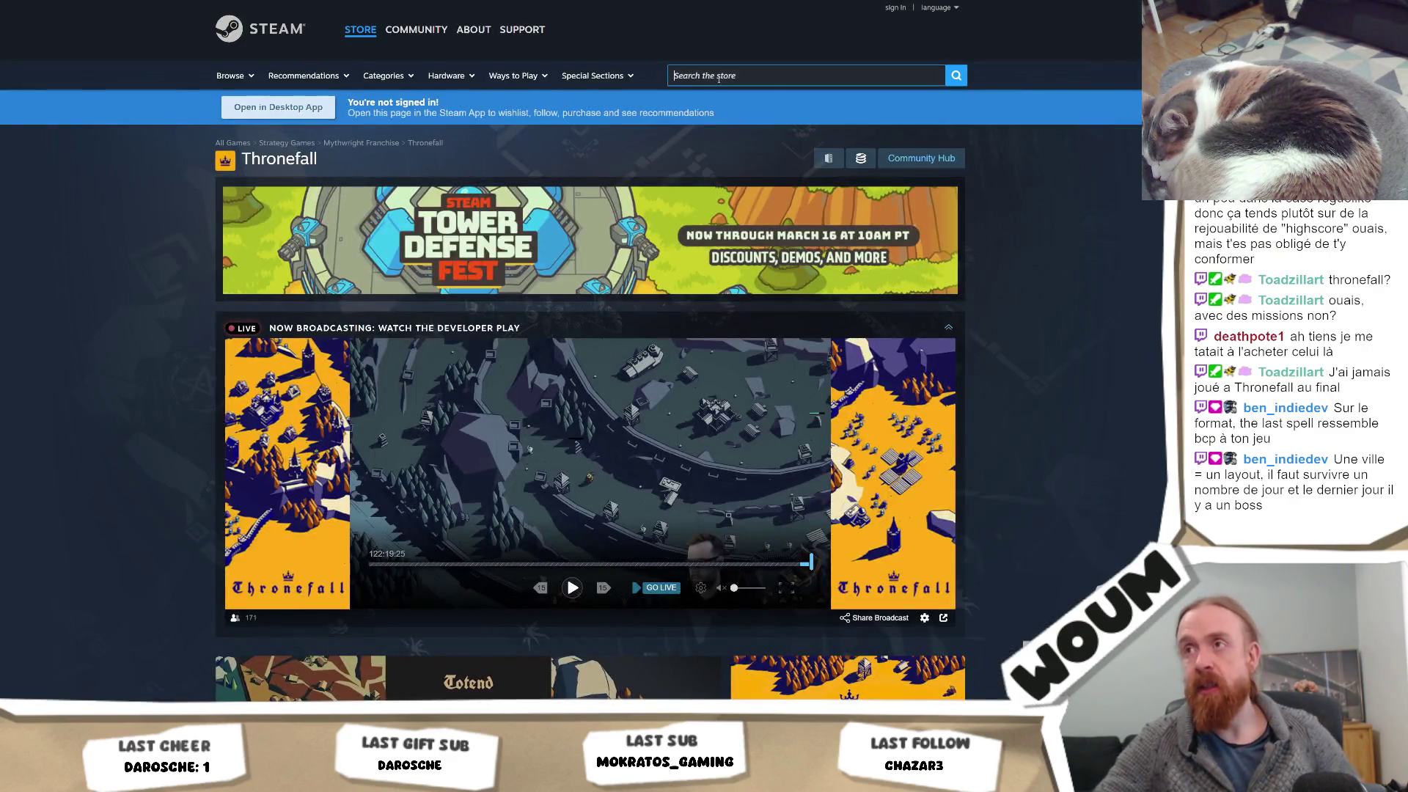
Open The Last Spell's store page via search and show a gameplay screenshot instead of the rating trailer
text(the last spell)
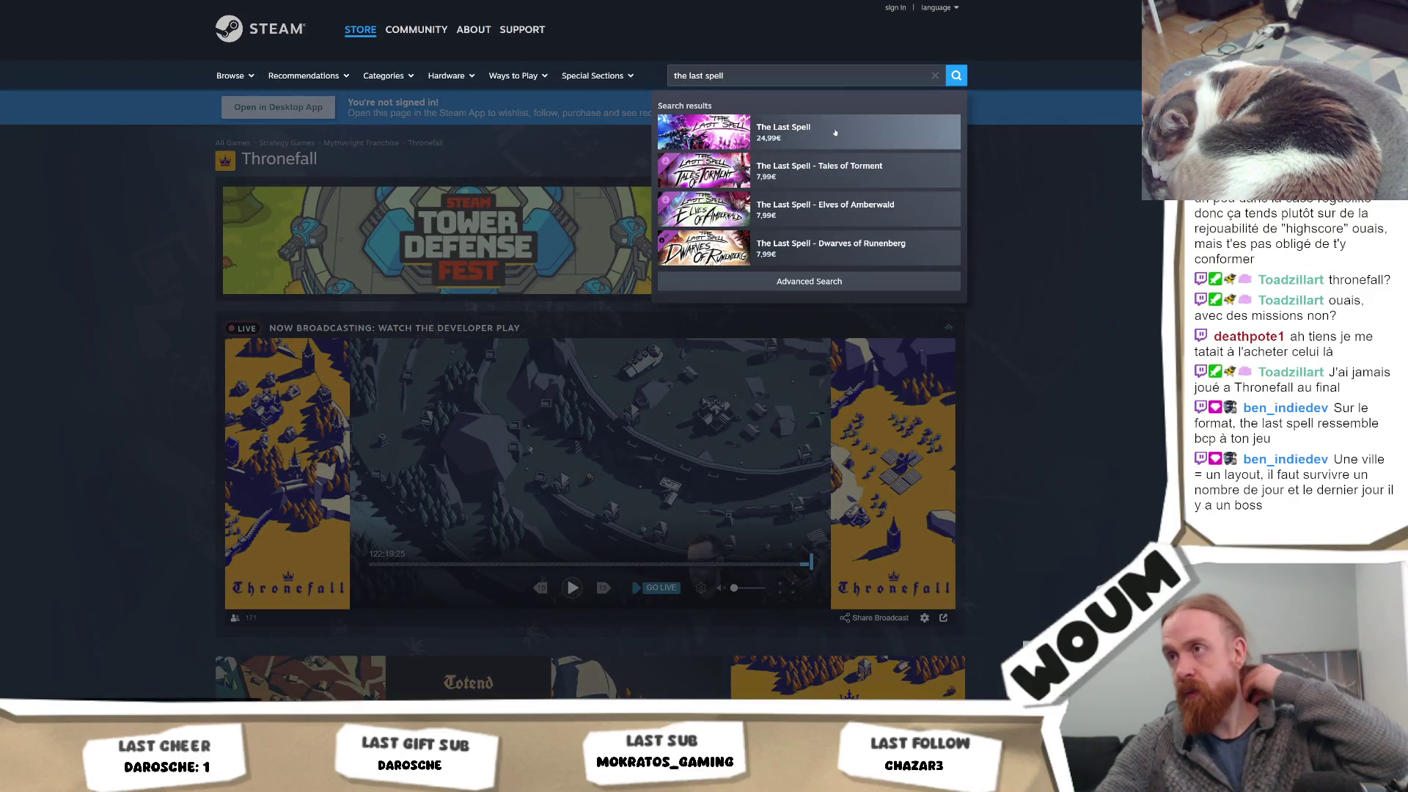
click(829, 128)
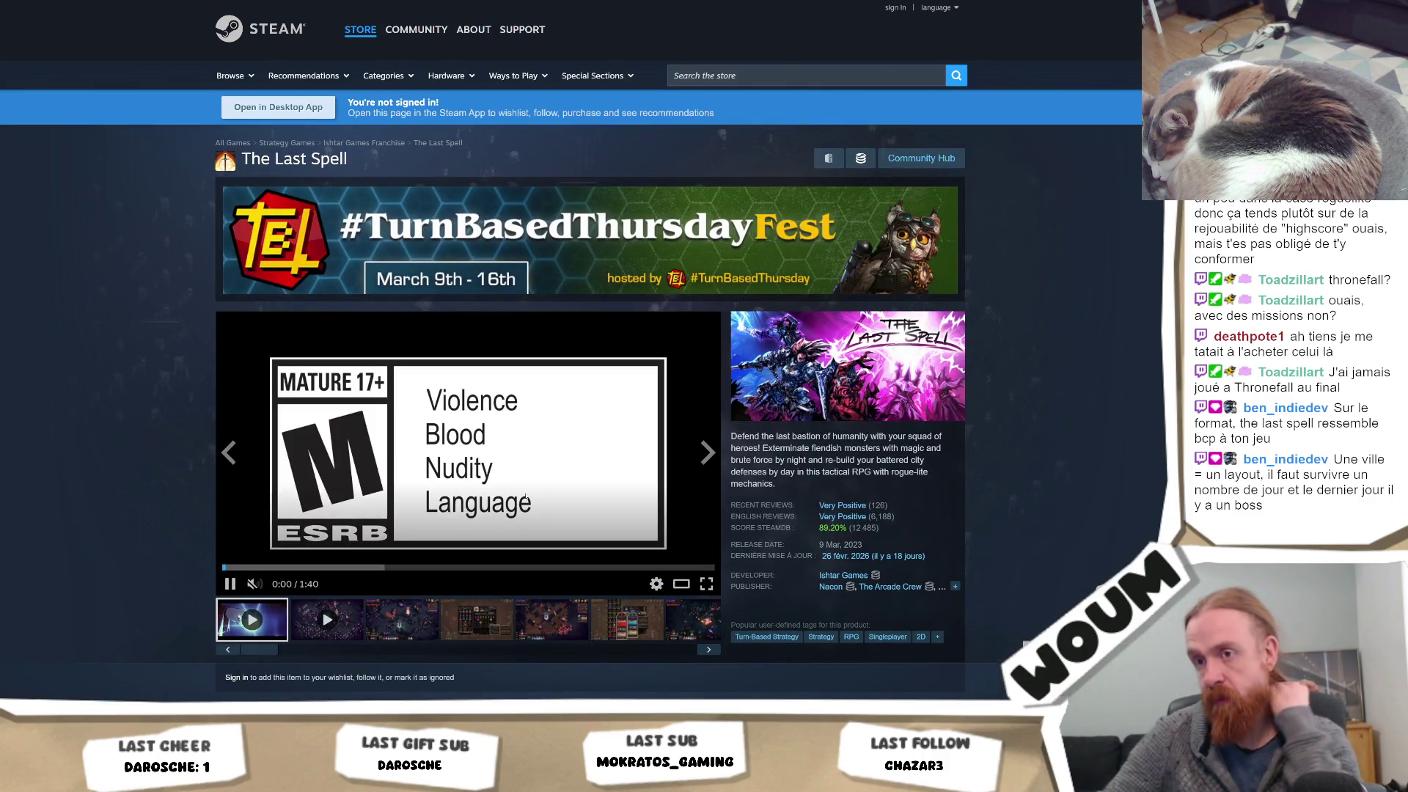
click(403, 619)
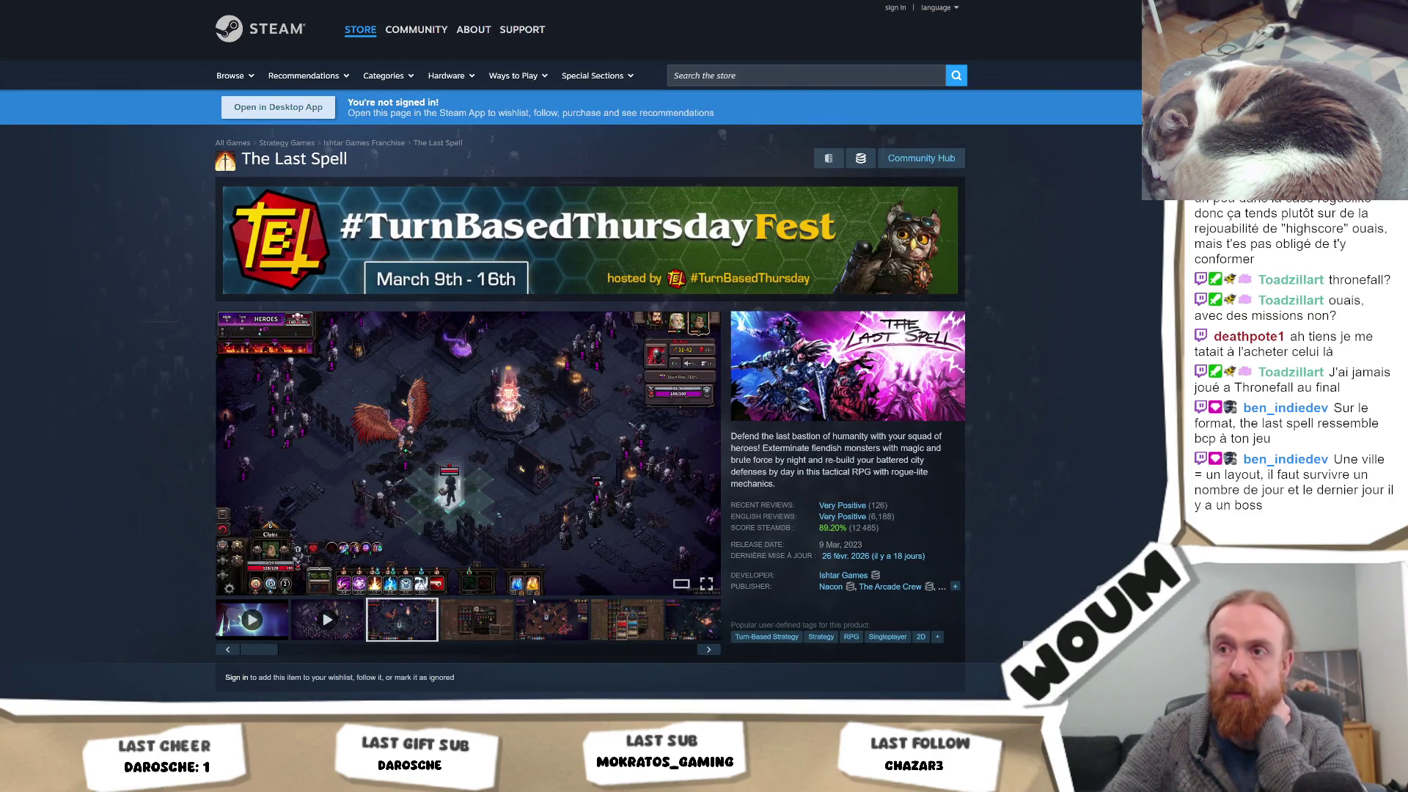
Browse the screenshots, including the inventory one, and bring up the town-building screenshot full-screen
scroll(593, 527, down, 3)
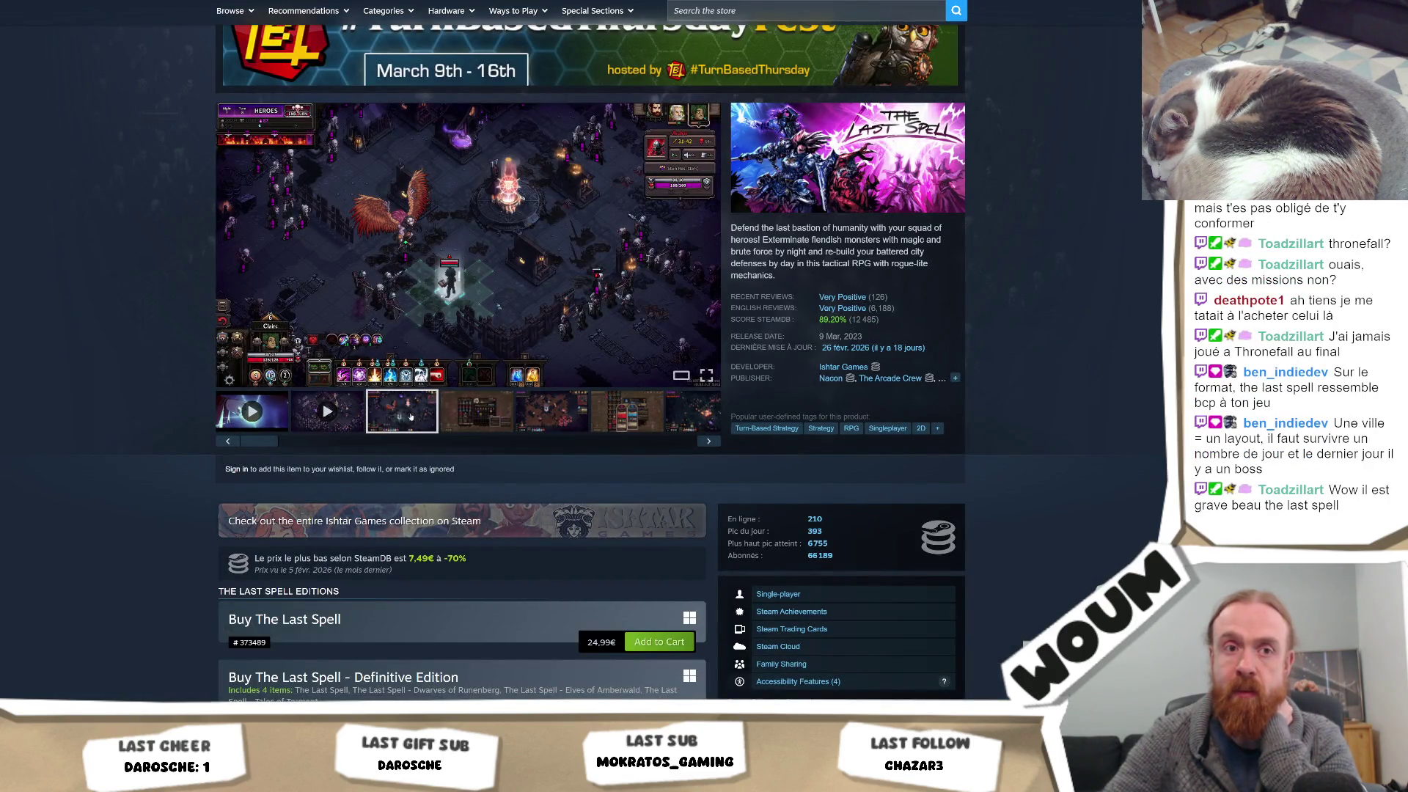
click(551, 412)
click(613, 421)
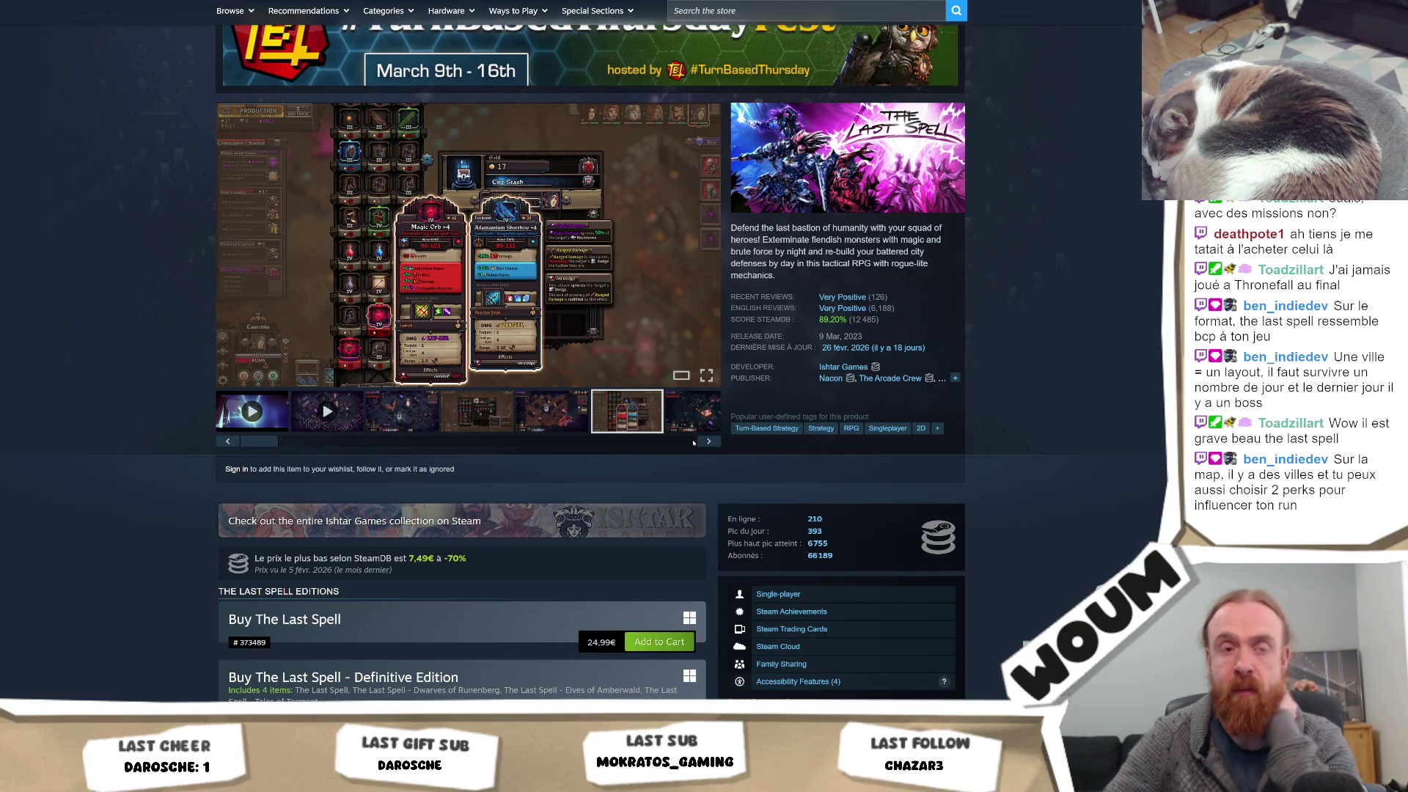
click(701, 442)
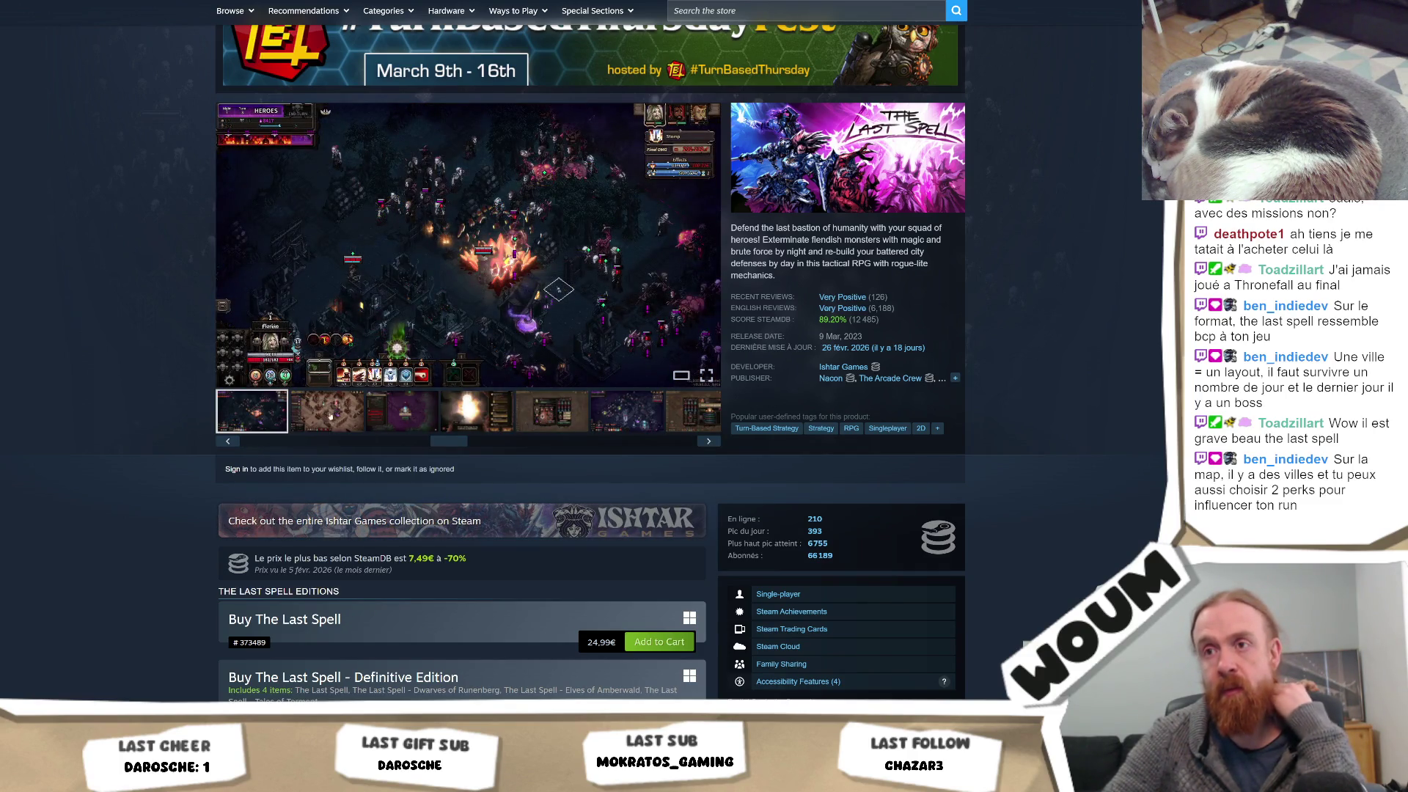
click(336, 414)
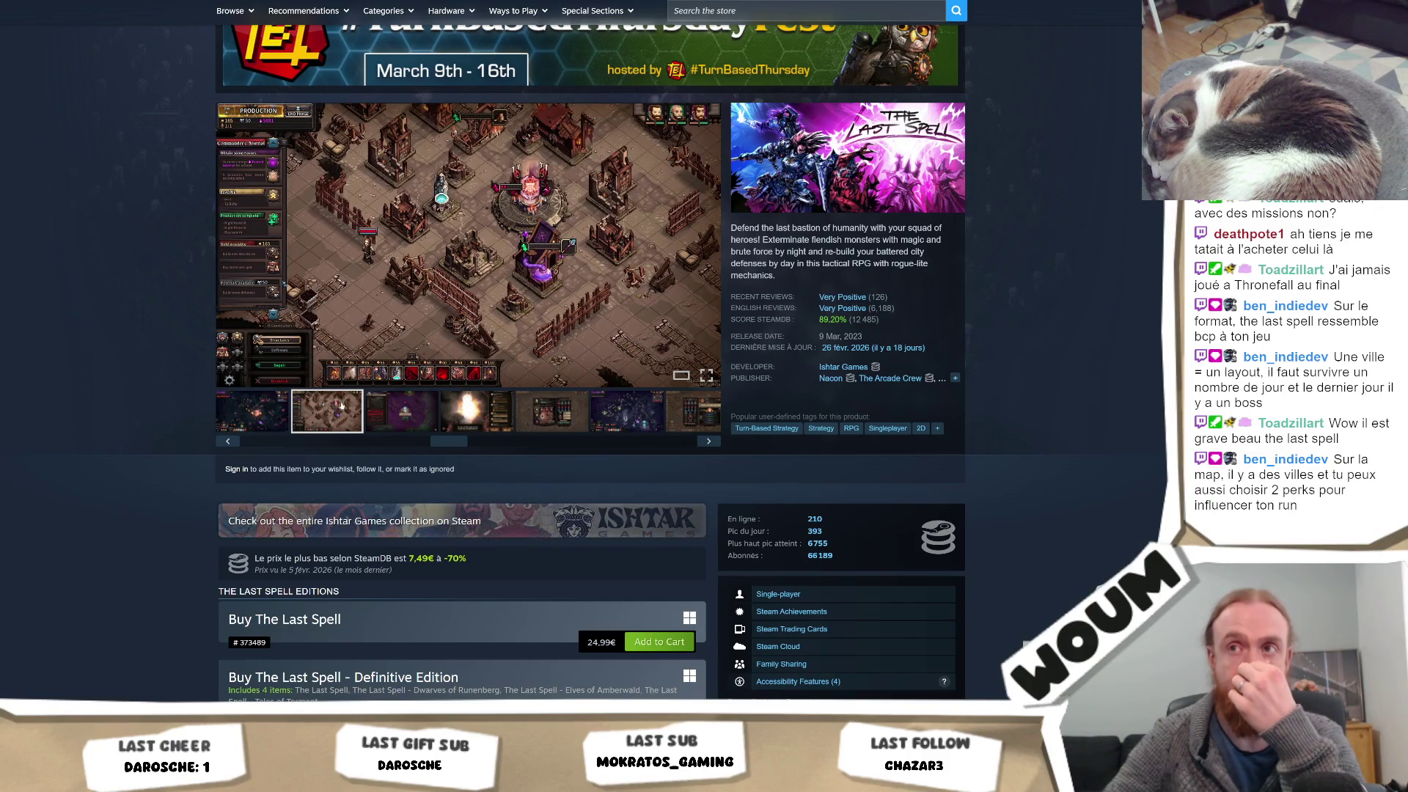
click(504, 322)
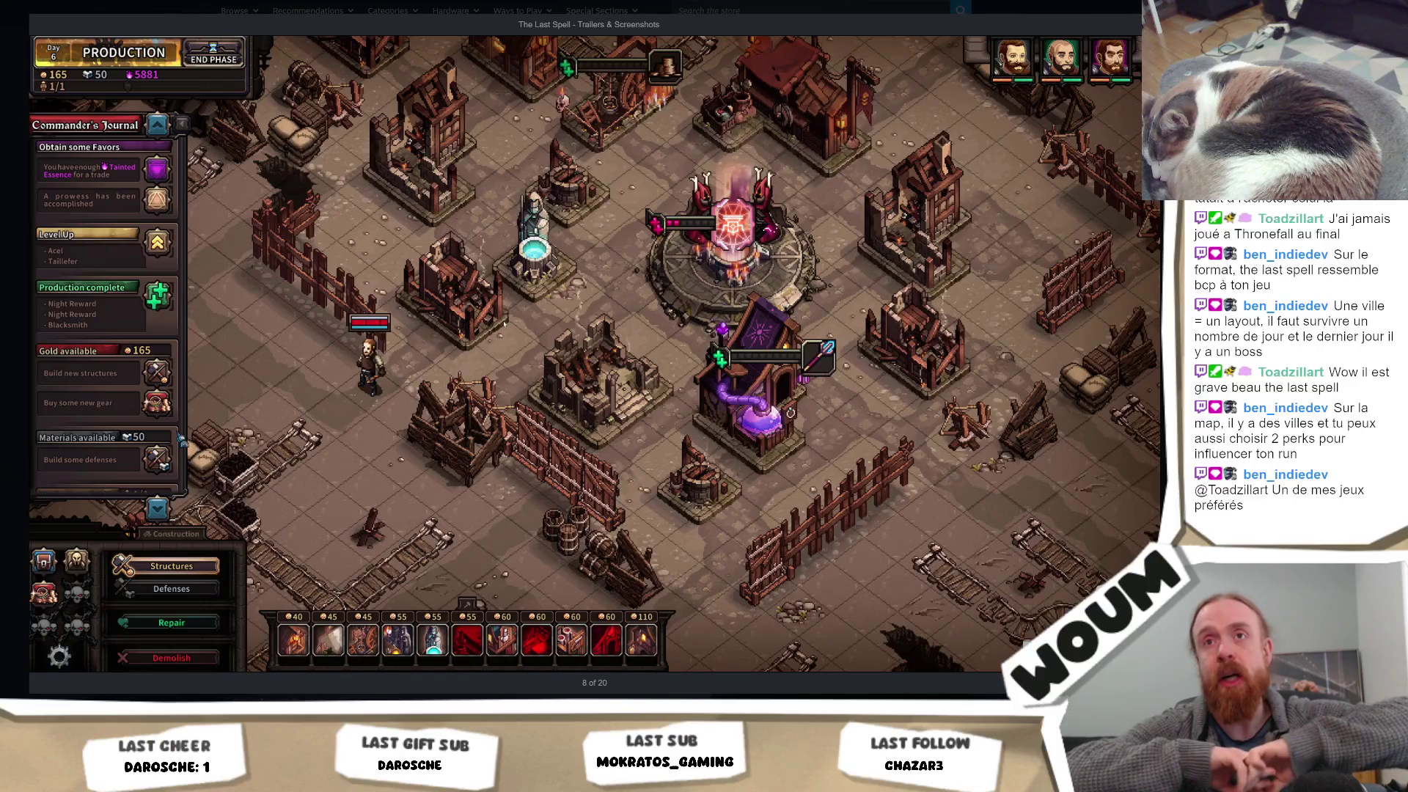
Step through screenshots 8 to 14, ending on the night battle, then close the viewer
mouse_move(1123, 367)
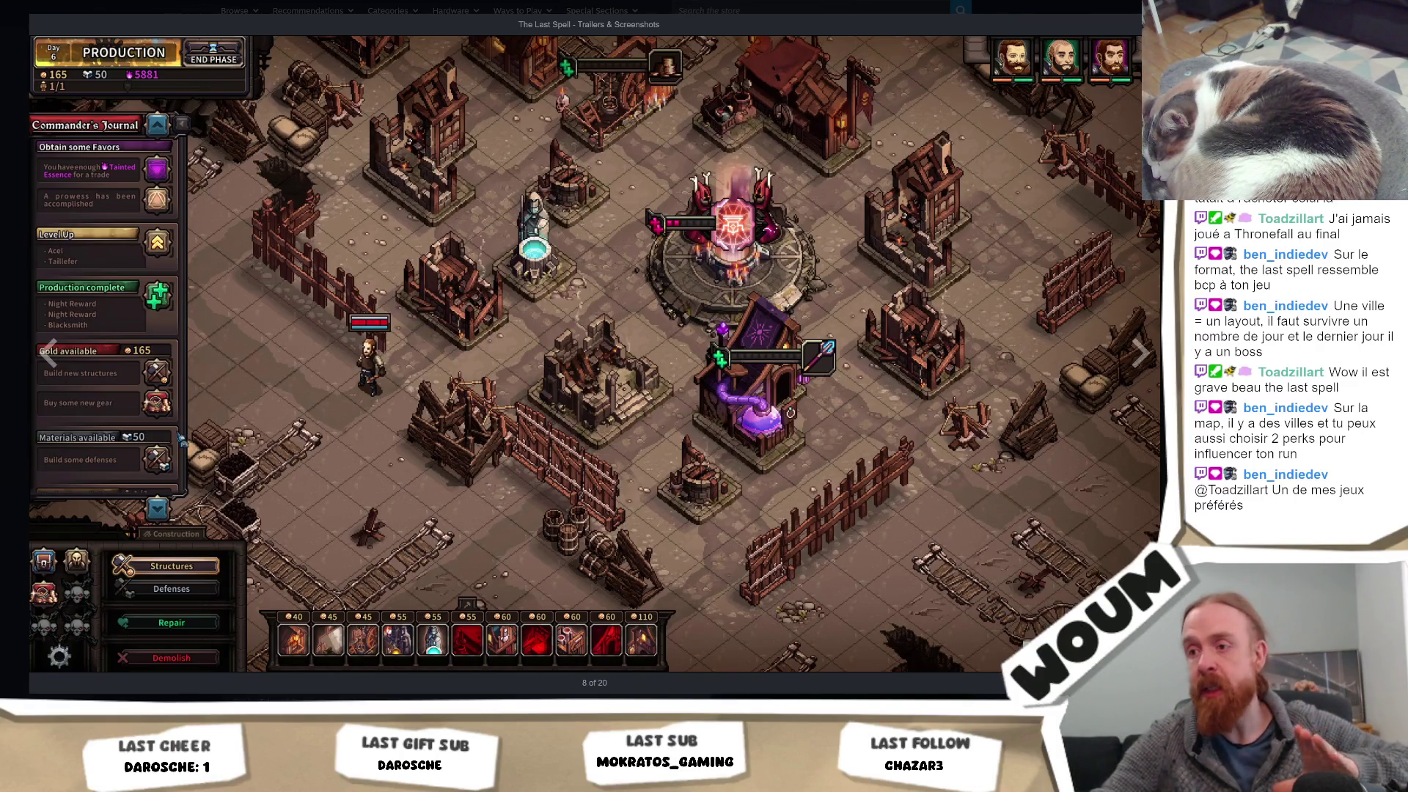
click(1128, 365)
click(1131, 365)
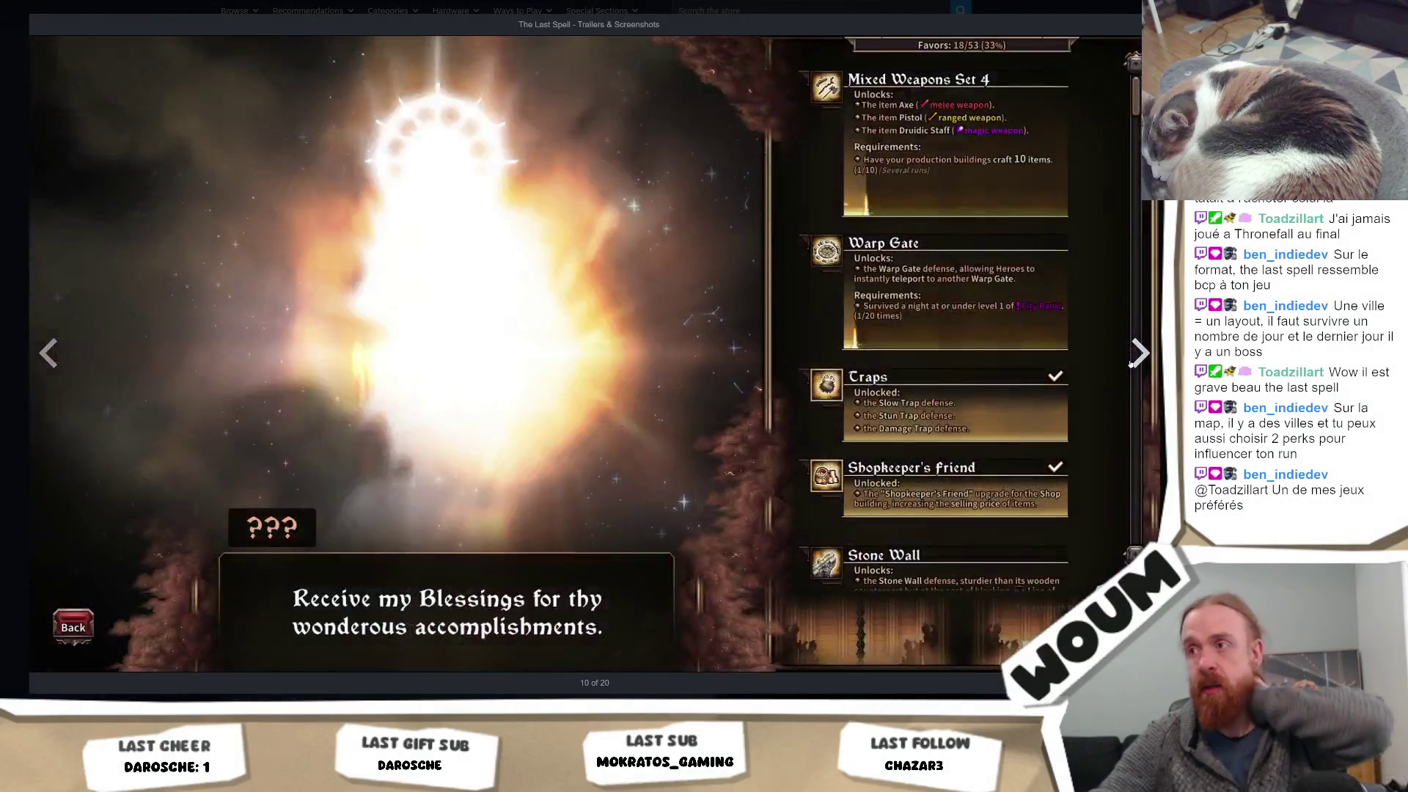
click(1131, 365)
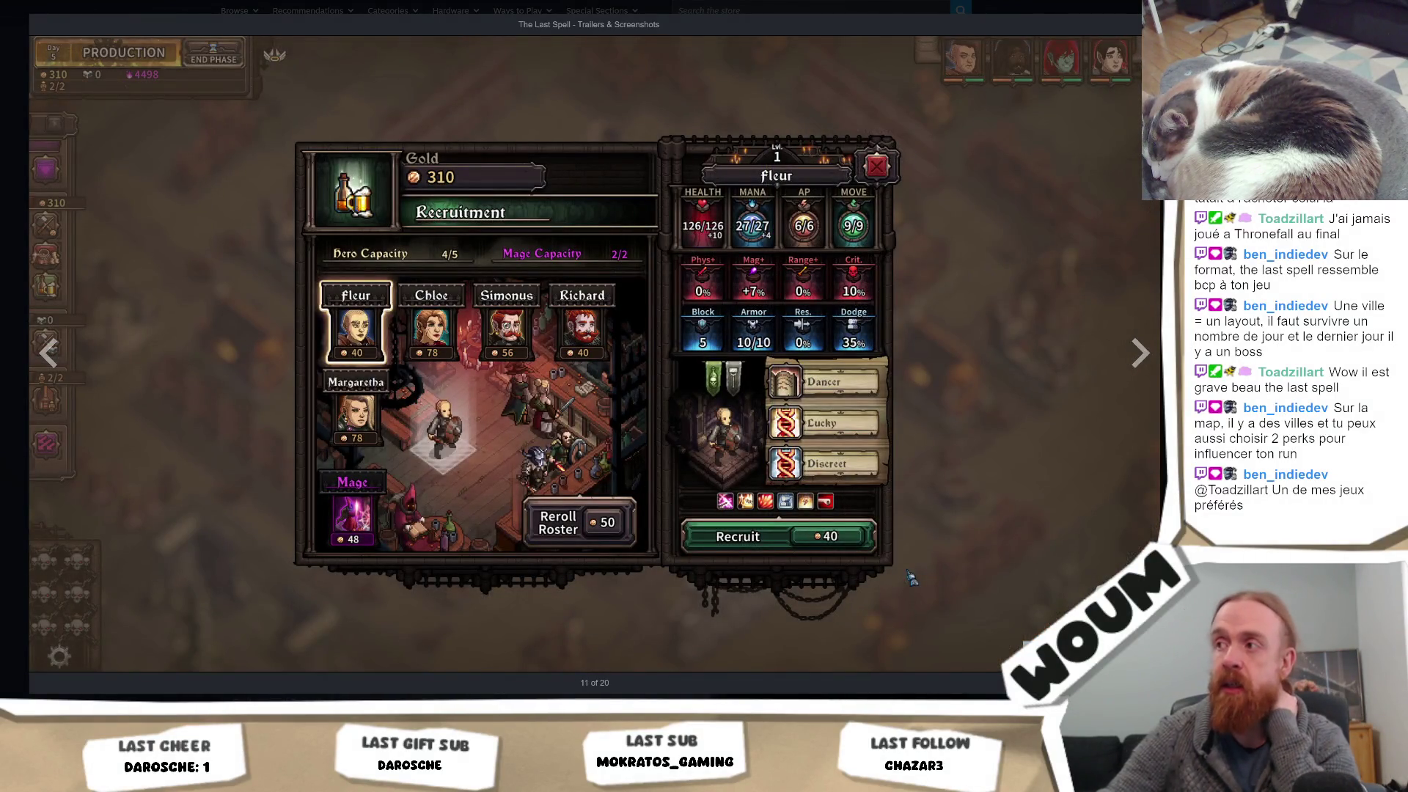
click(1148, 352)
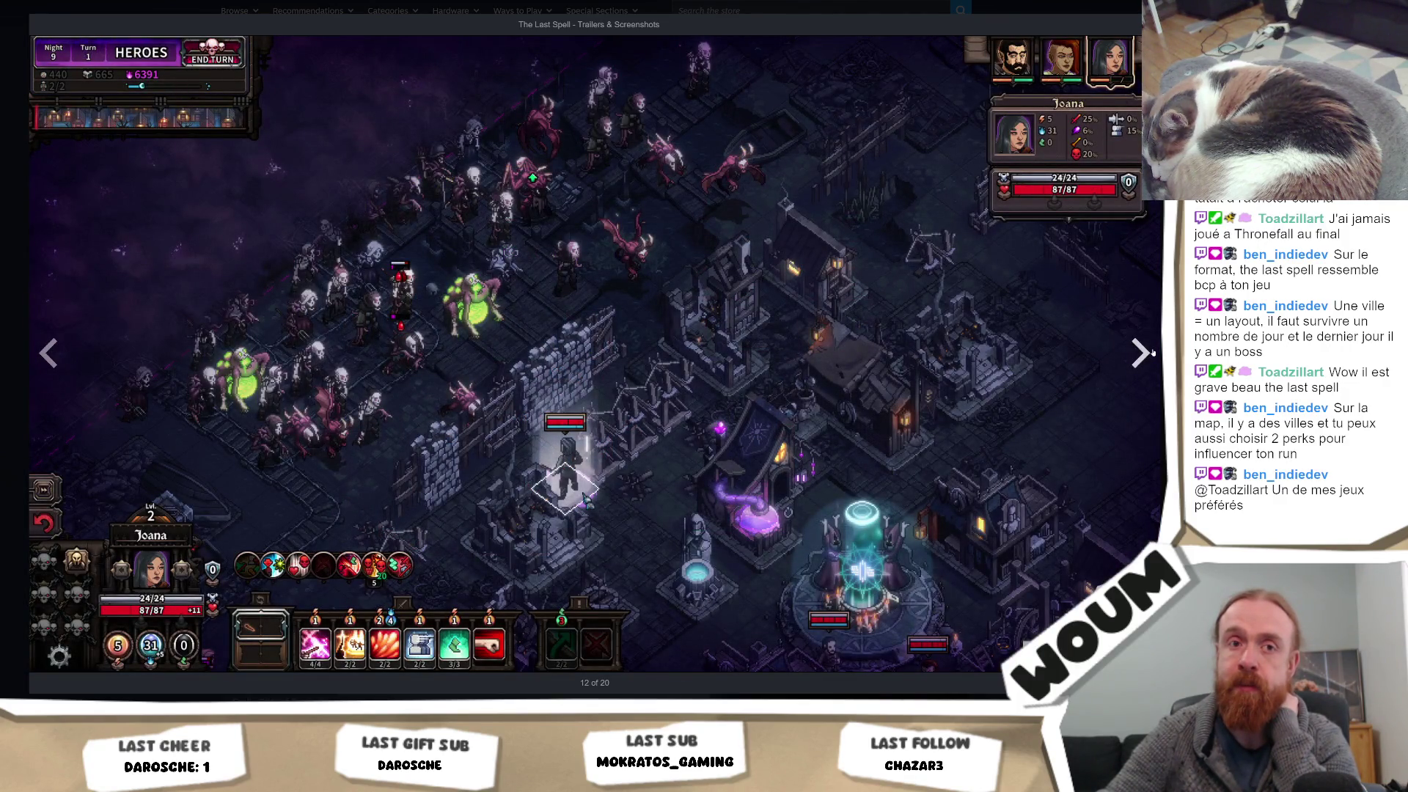
click(1153, 353)
click(1152, 353)
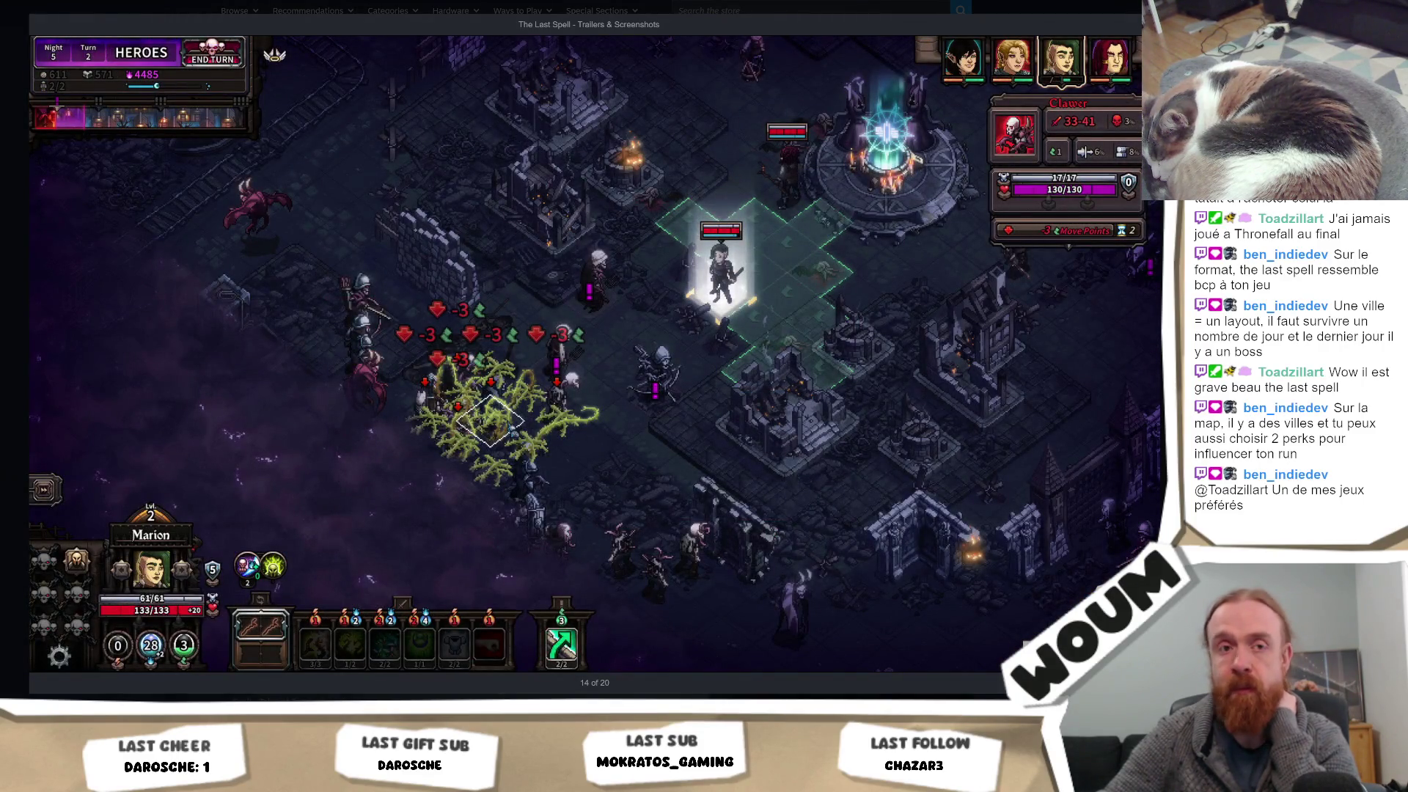
key(Escape)
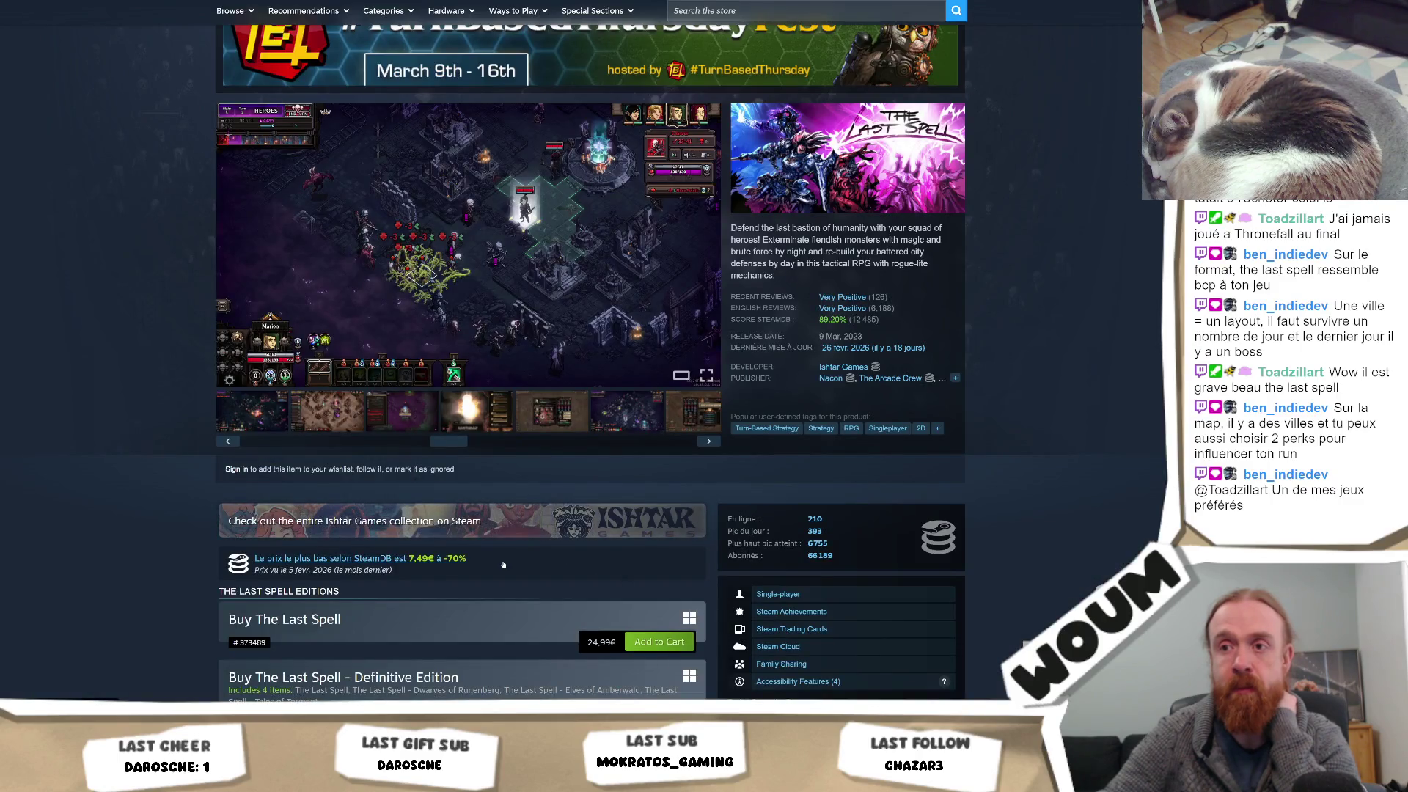
Scroll down to the editions, return to the top, and reopen the viewer at screenshot 16
scroll(503, 564, down, 2)
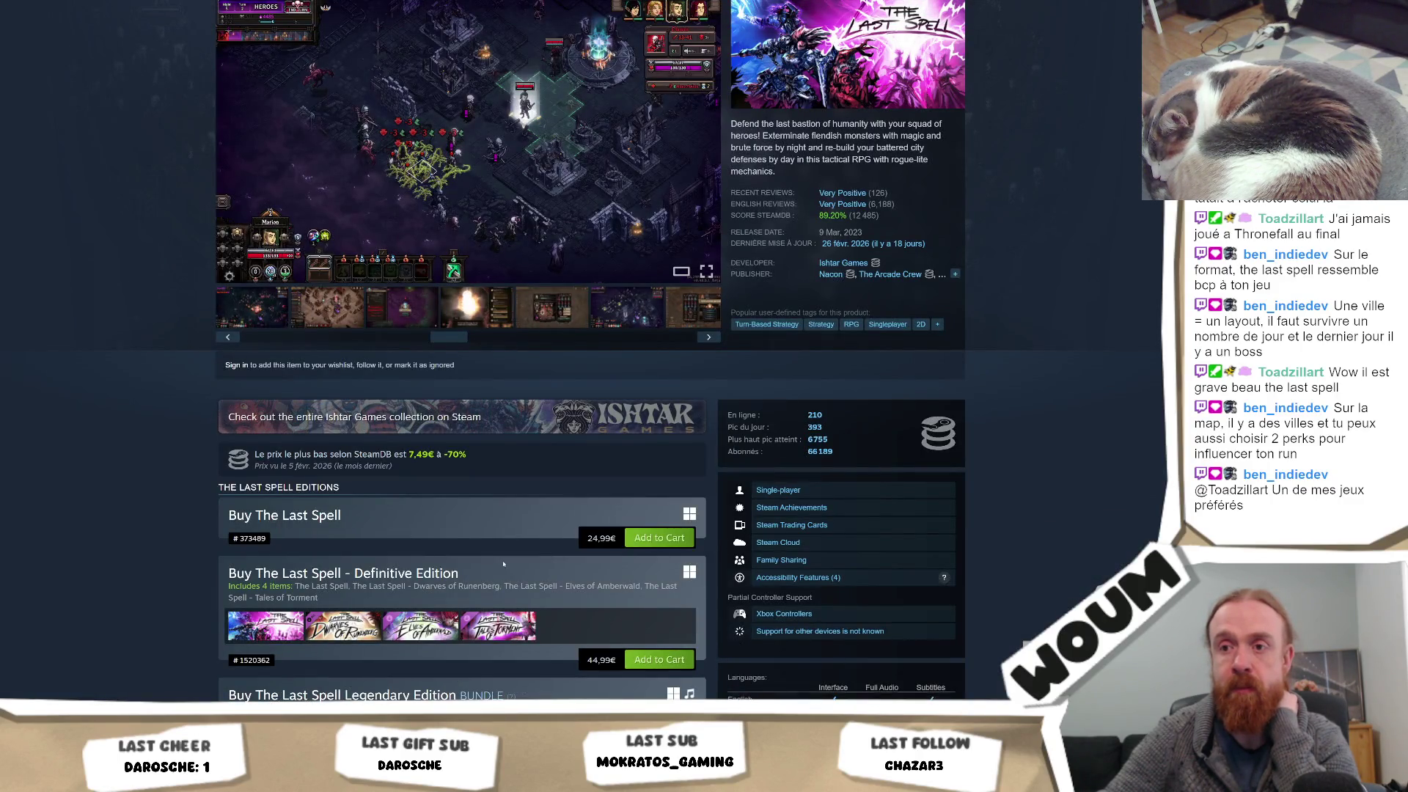
scroll(503, 565, down, 3)
scroll(503, 564, down, 4)
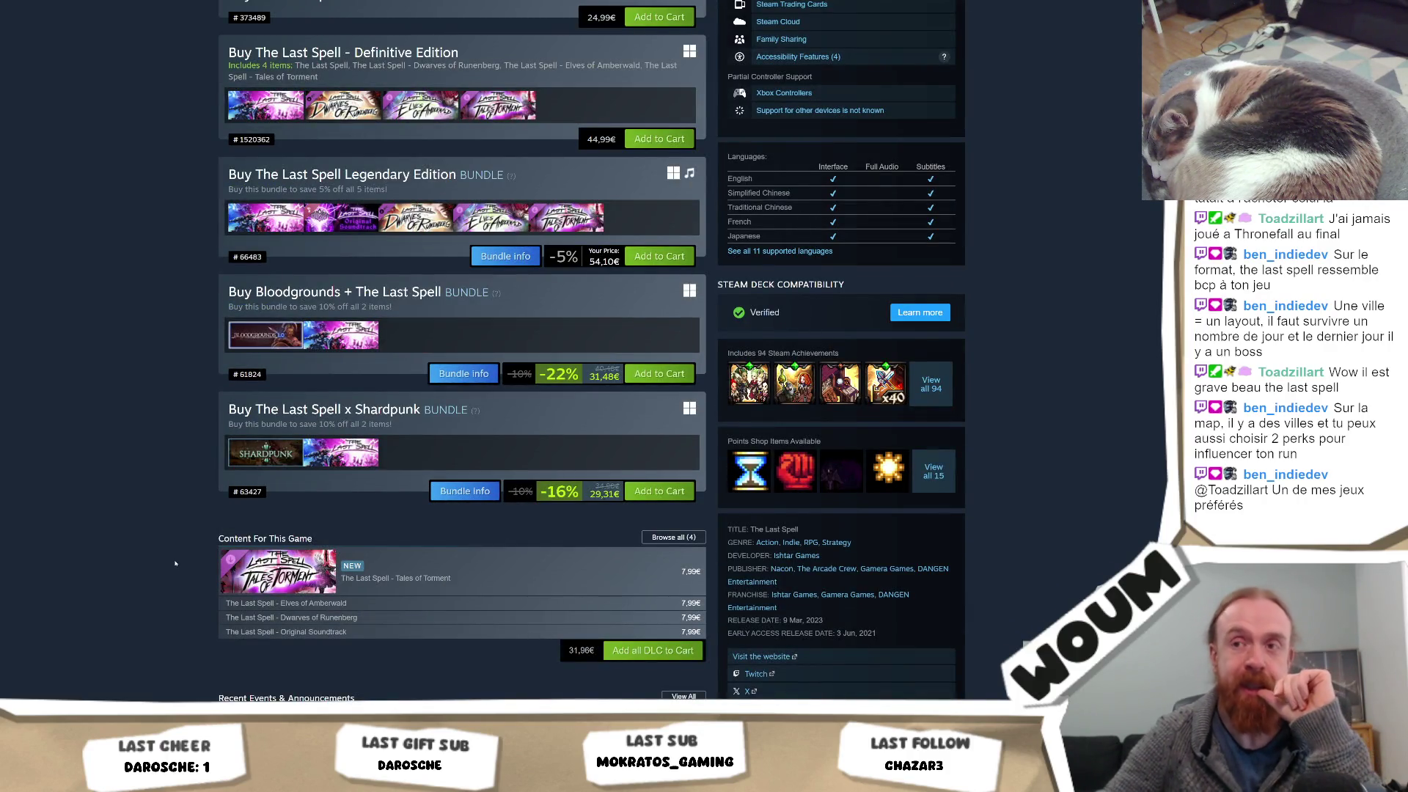
key(Home)
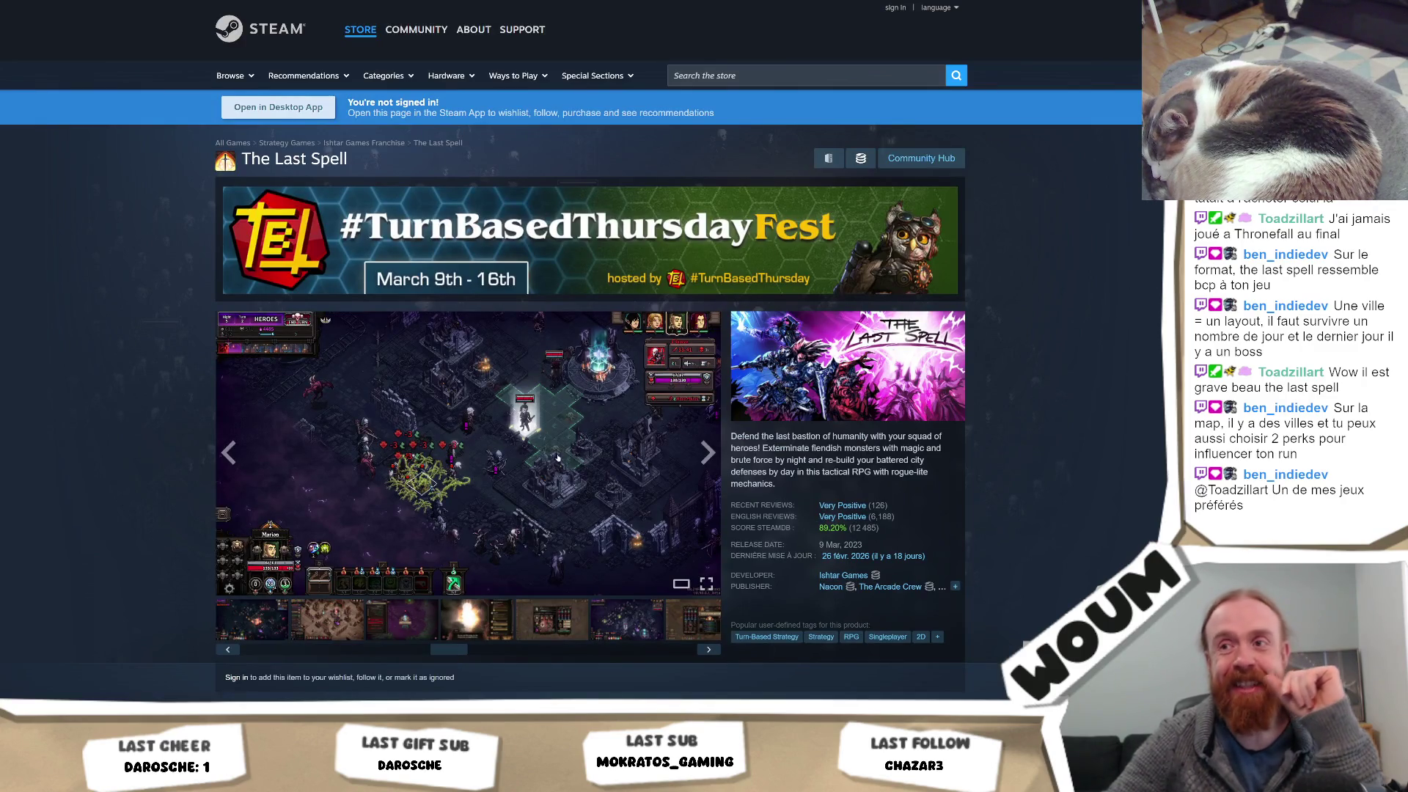
click(470, 496)
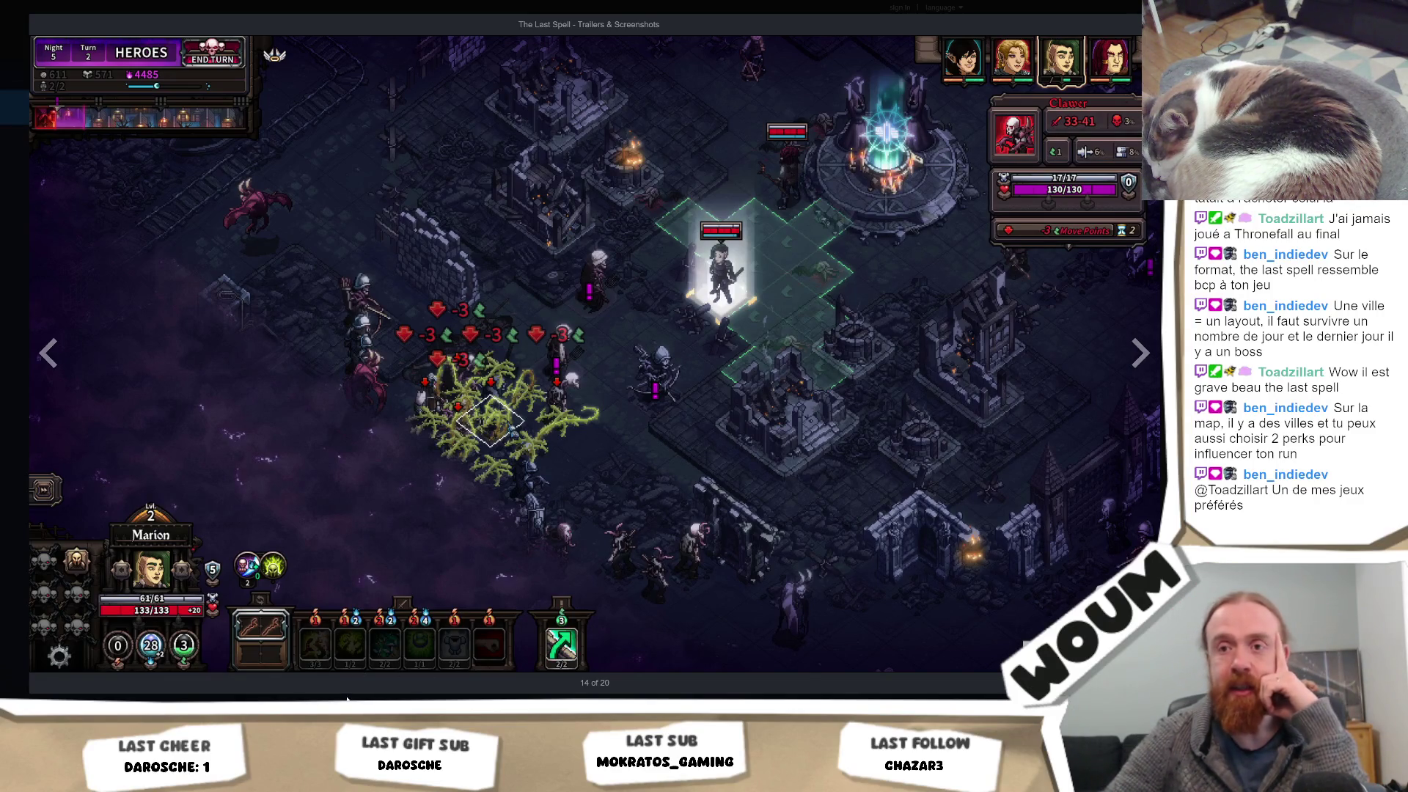
click(1141, 368)
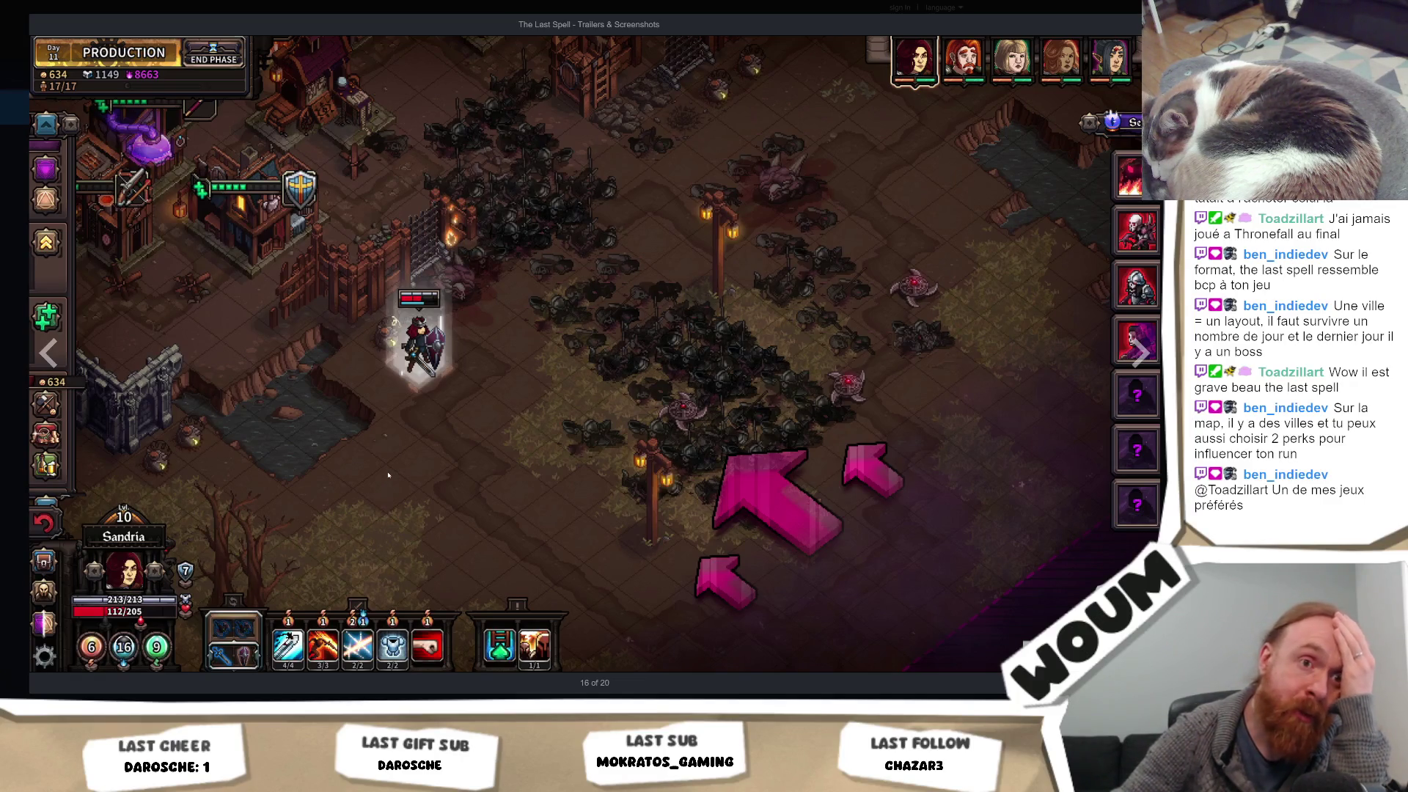
Jump to the 8:08 gameplay trailer, pause it at 0:08, and exit full-screen
click(388, 475)
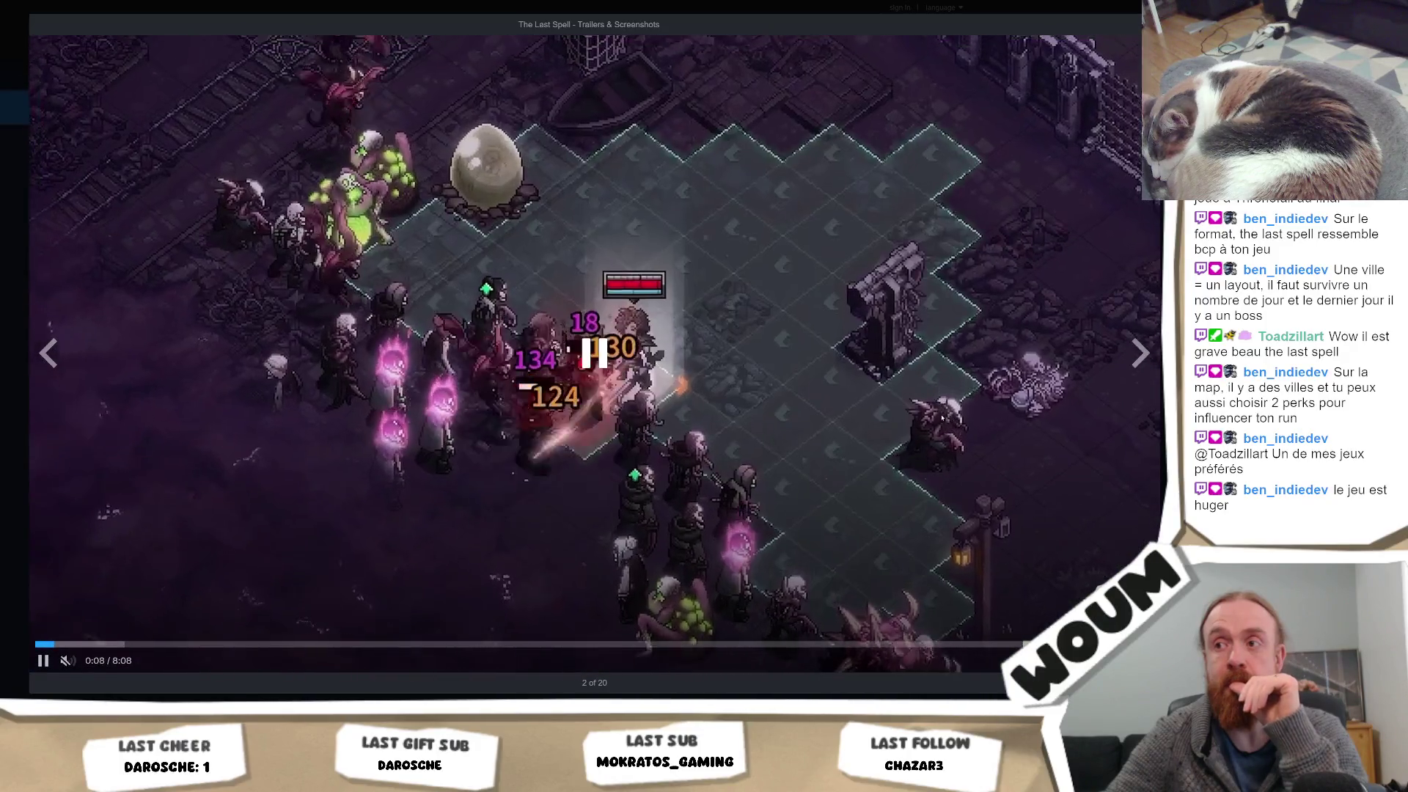
click(940, 425)
key(Escape)
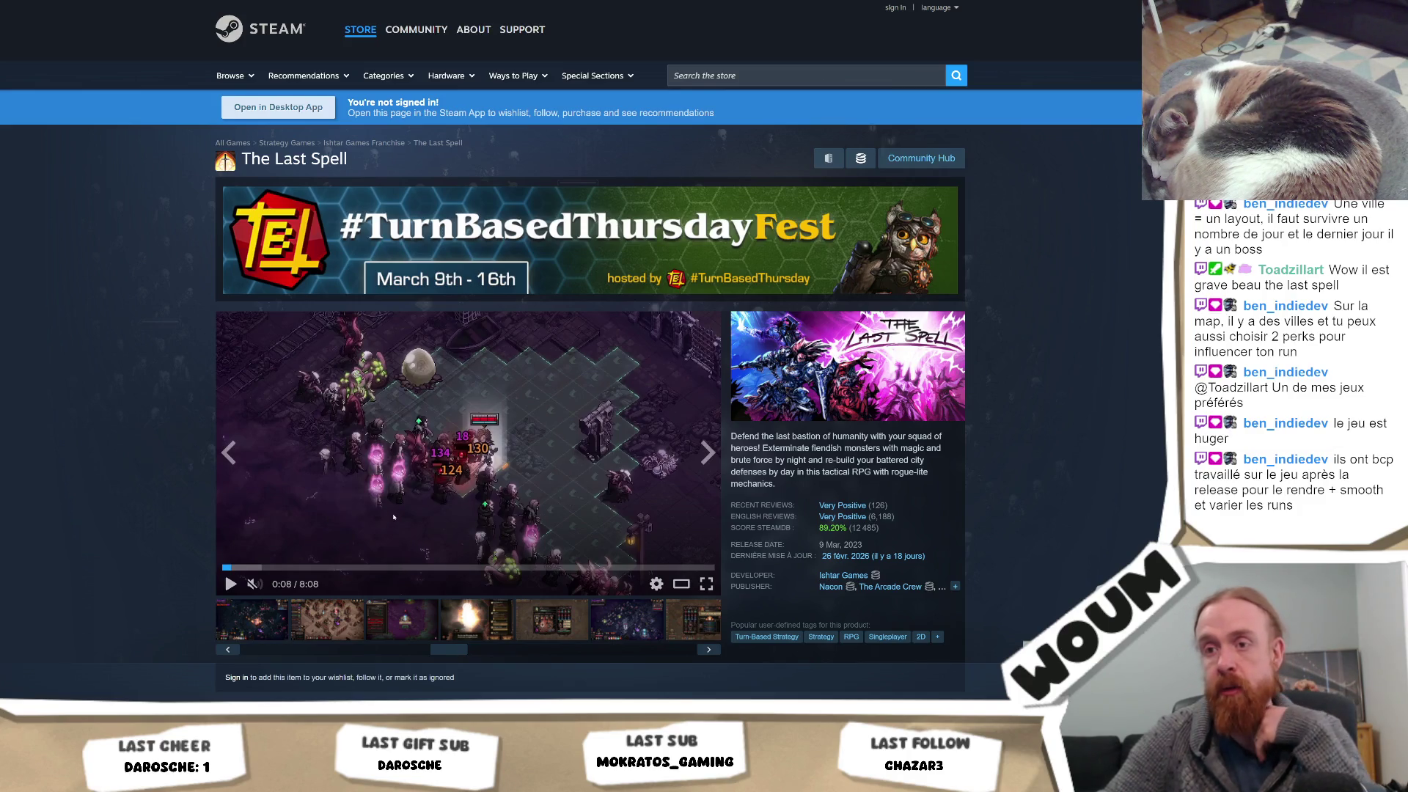
Replace the paused trailer with the town screenshot and scroll down toward the editions
click(351, 635)
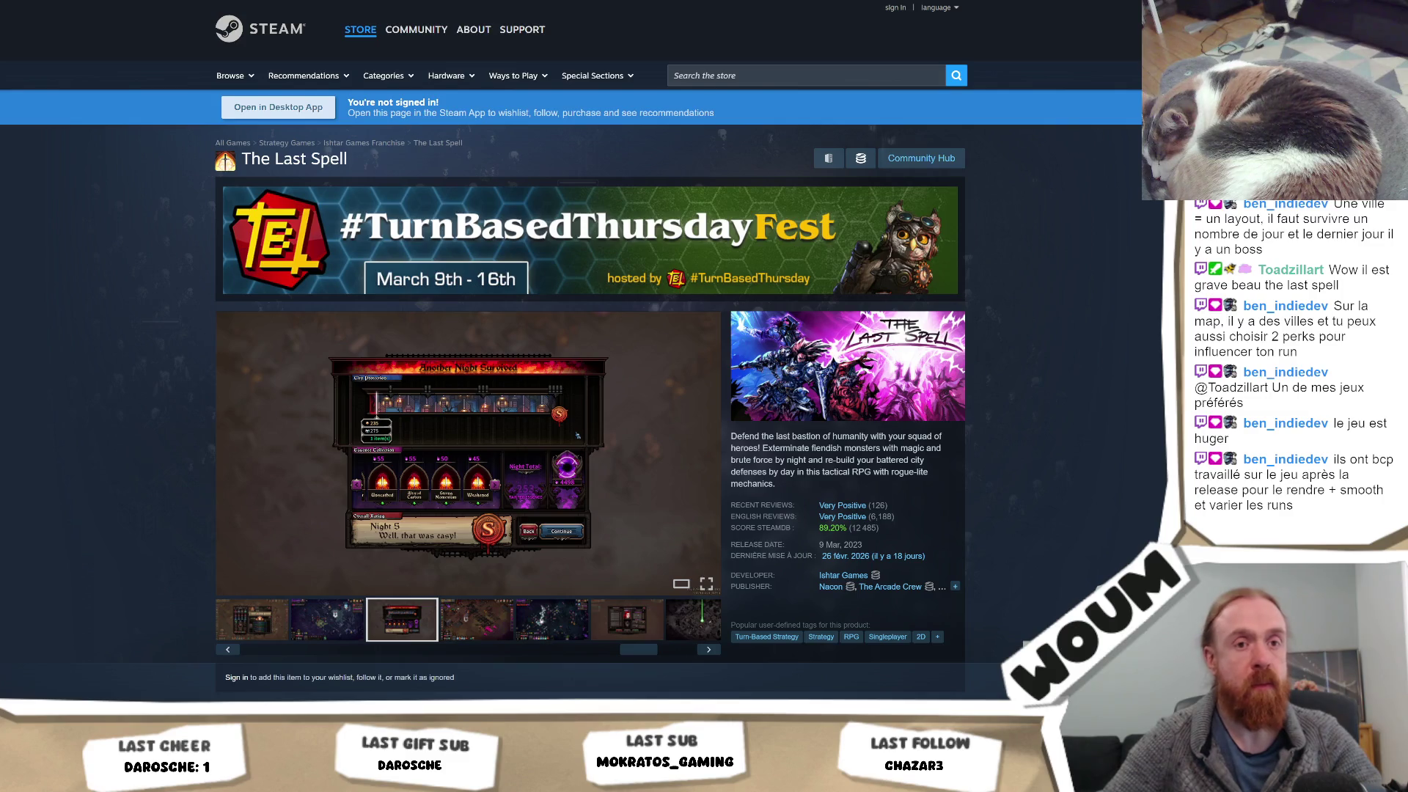
scroll(740, 483, down, 4)
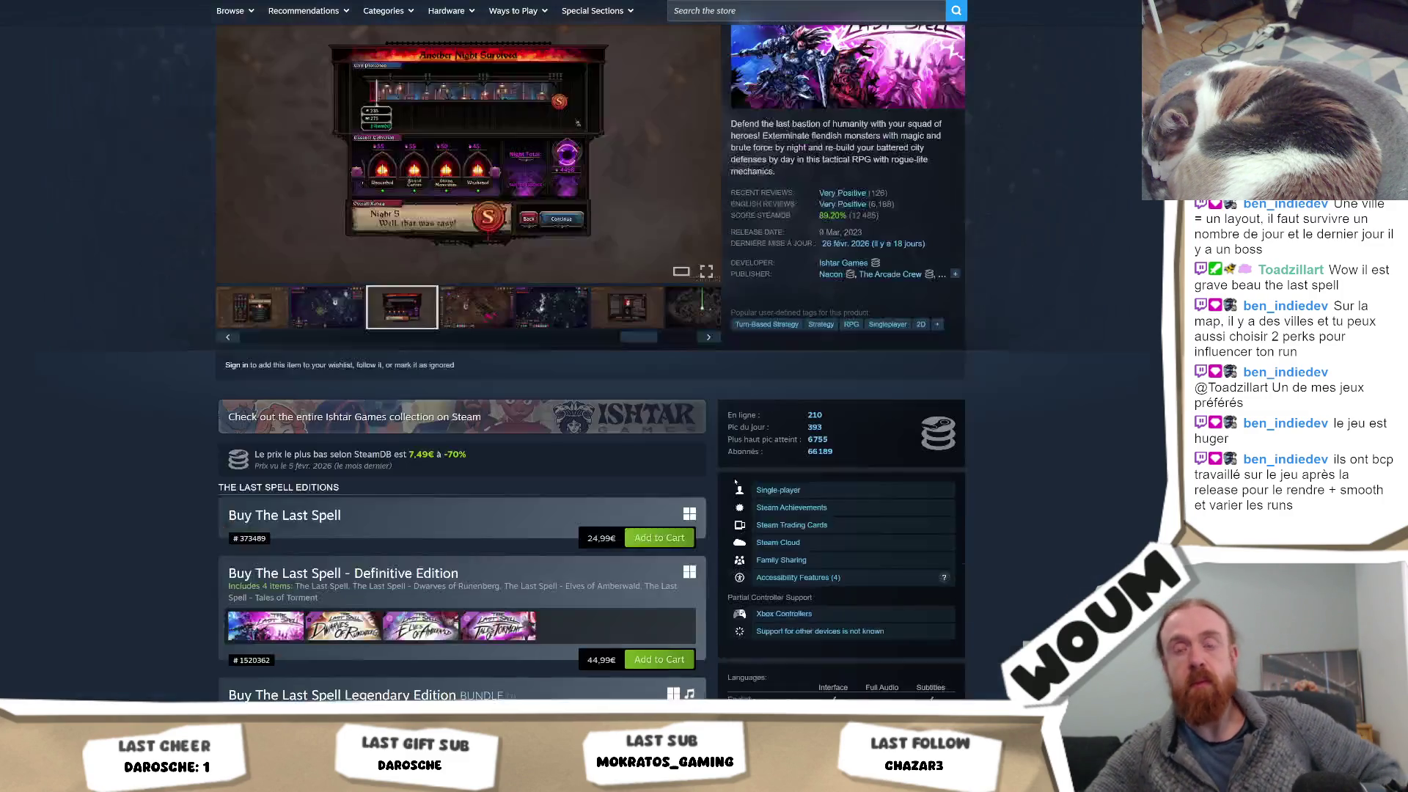
scroll(509, 394, up, 3)
scroll(509, 393, down, 3)
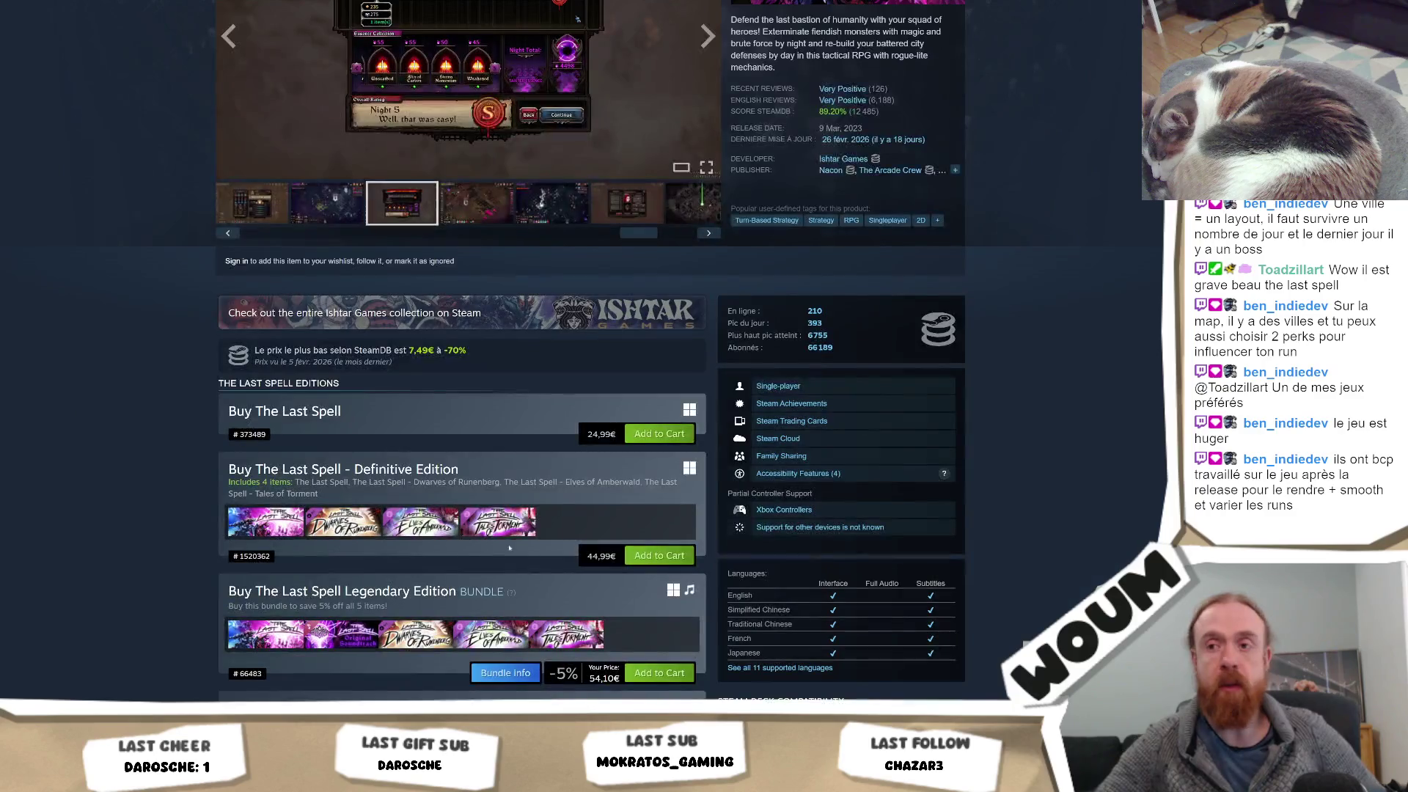
mouse_move(343, 522)
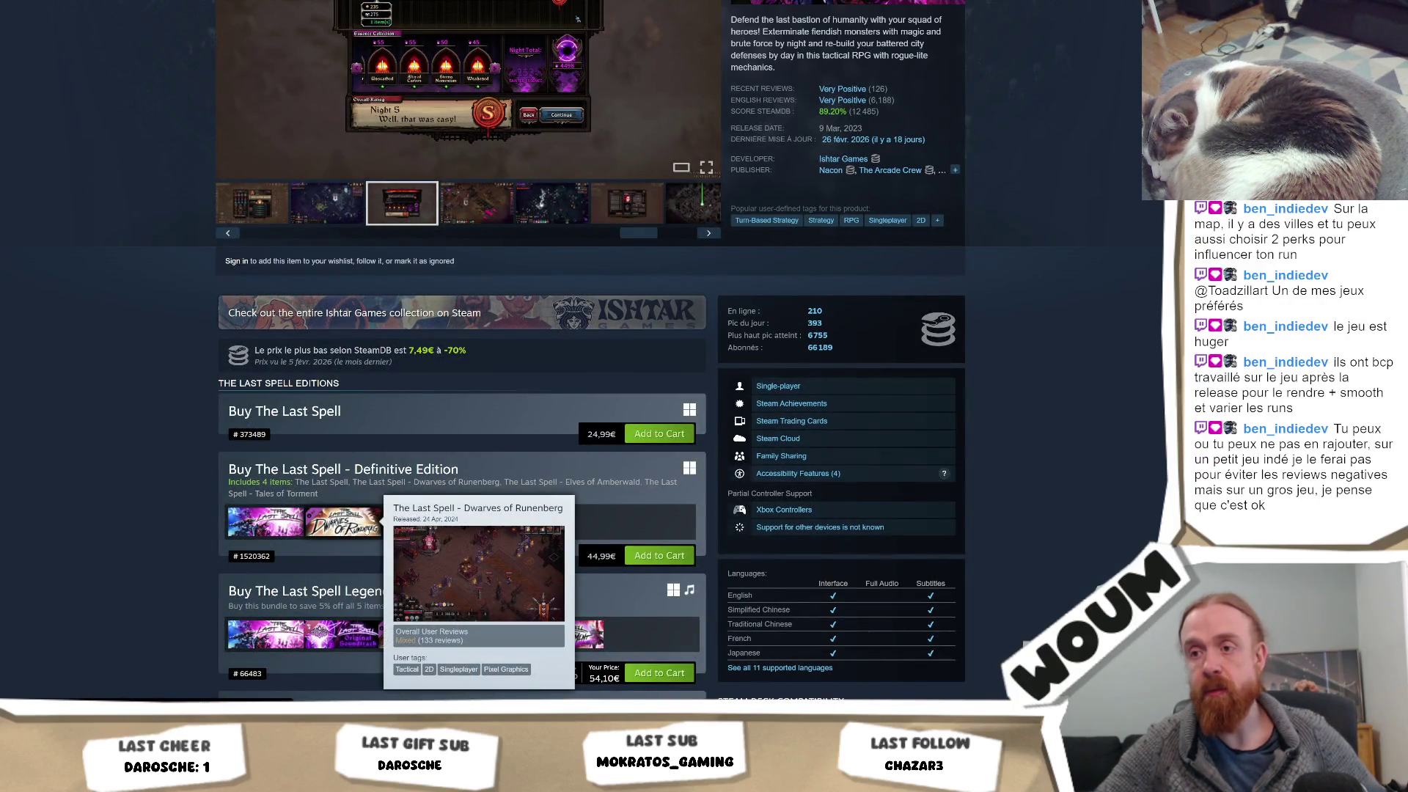
mouse_move(420, 523)
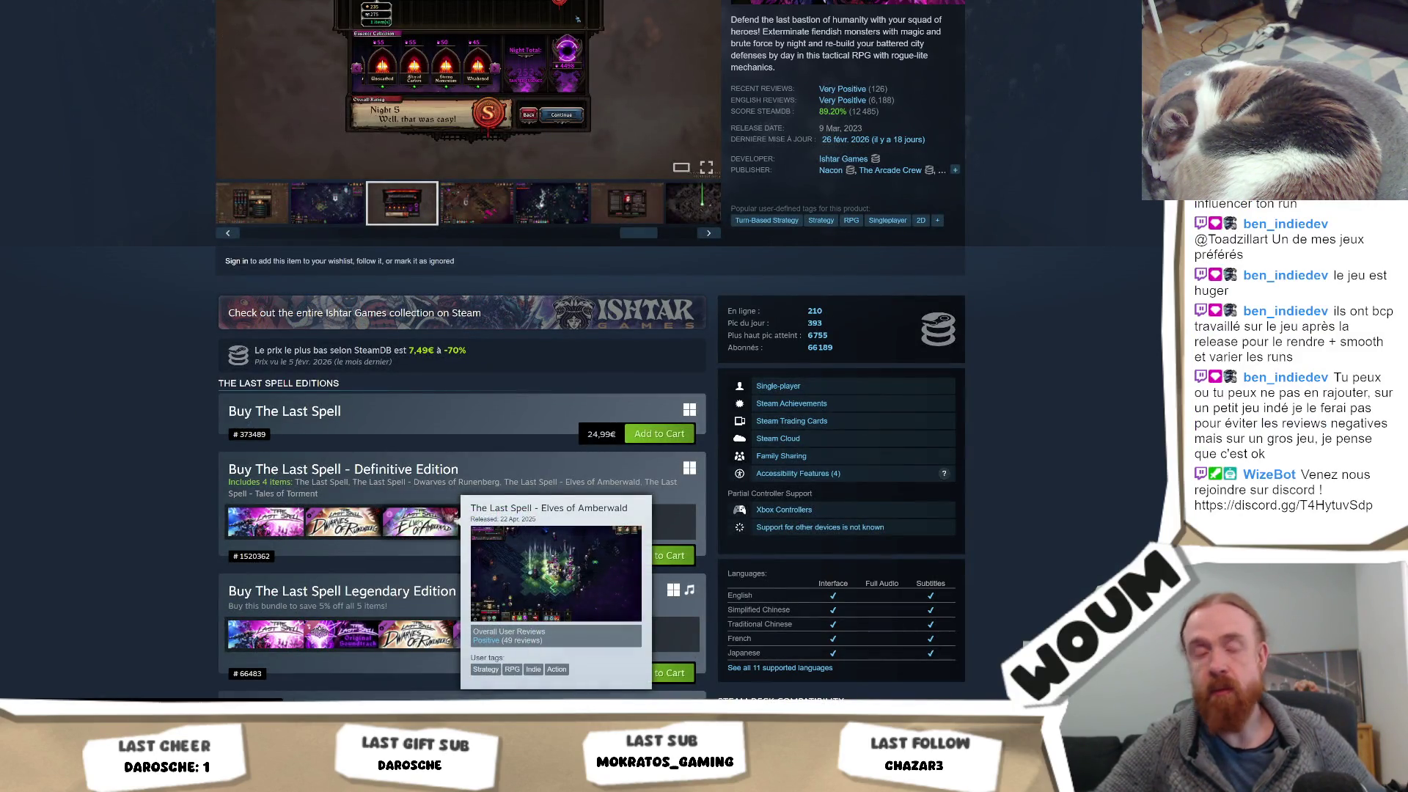
mouse_move(499, 522)
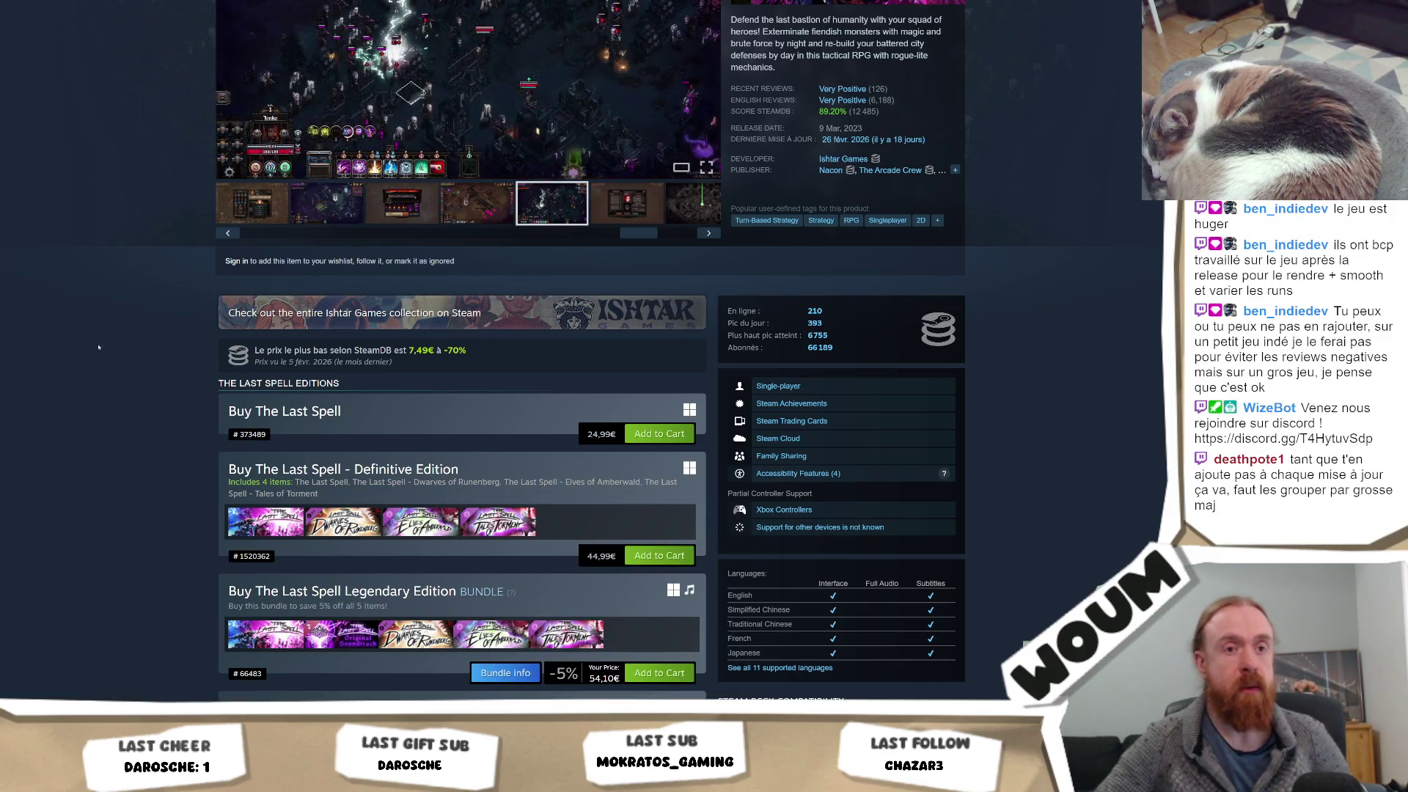
scroll(146, 410, down, 13)
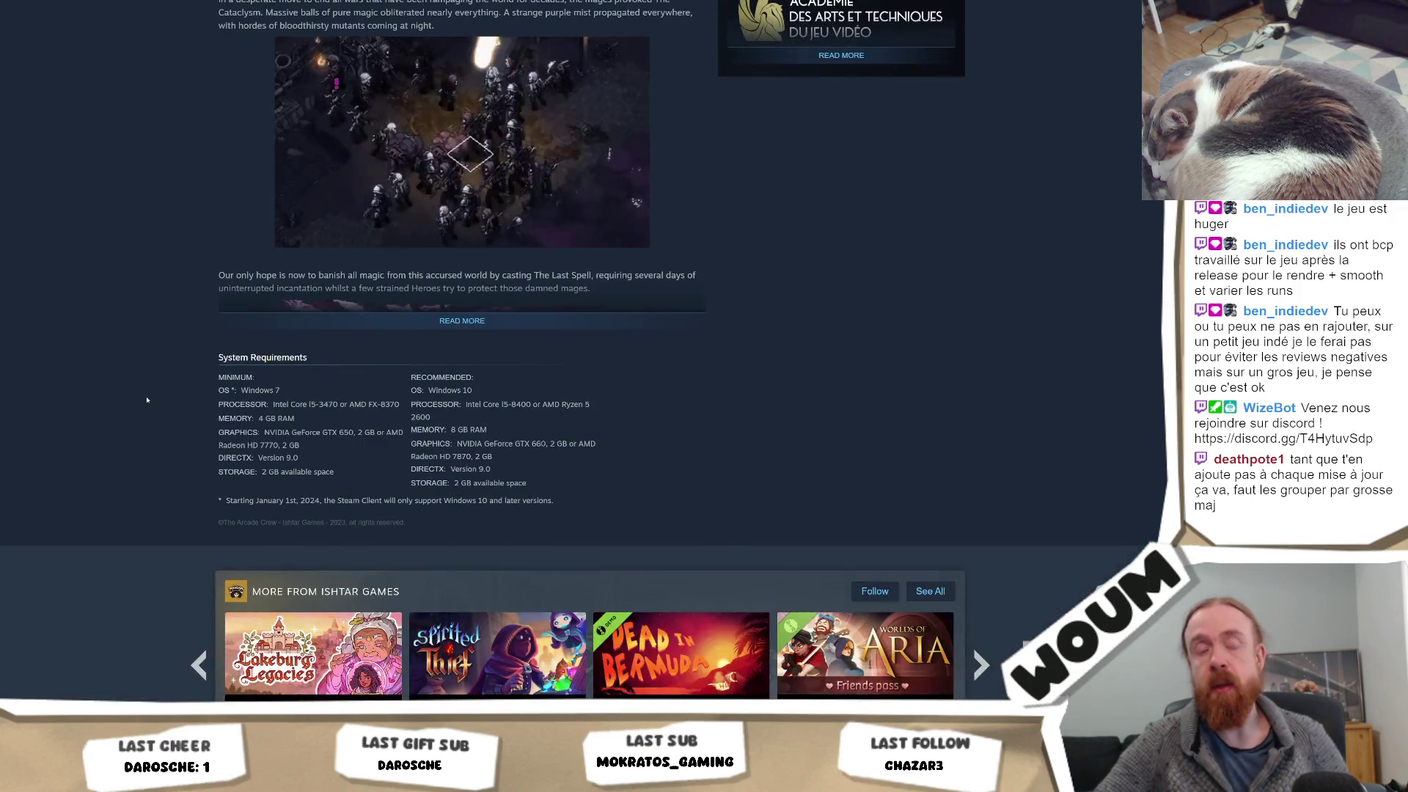
scroll(147, 400, up, 7)
scroll(147, 394, down, 4)
scroll(147, 394, down, 10)
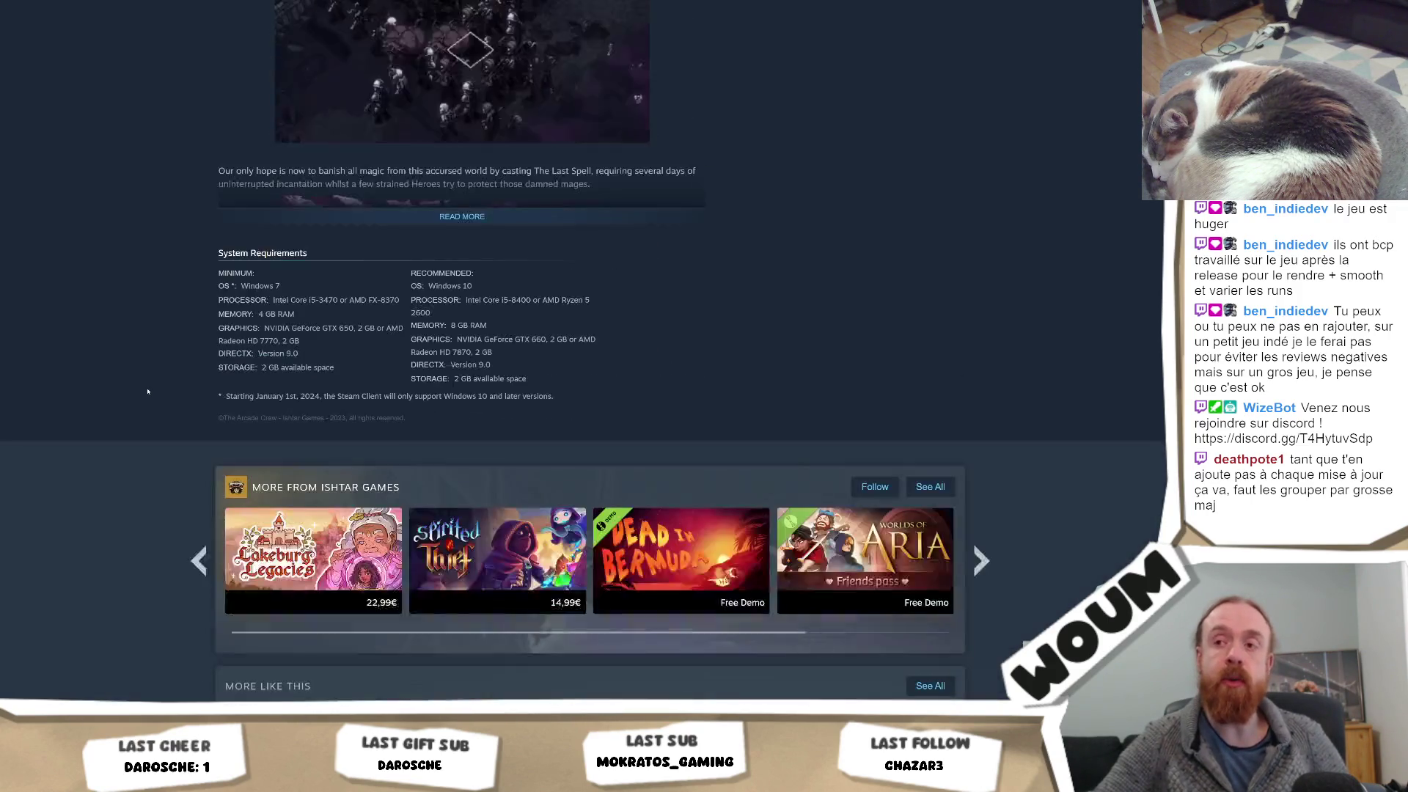
scroll(147, 394, down, 3)
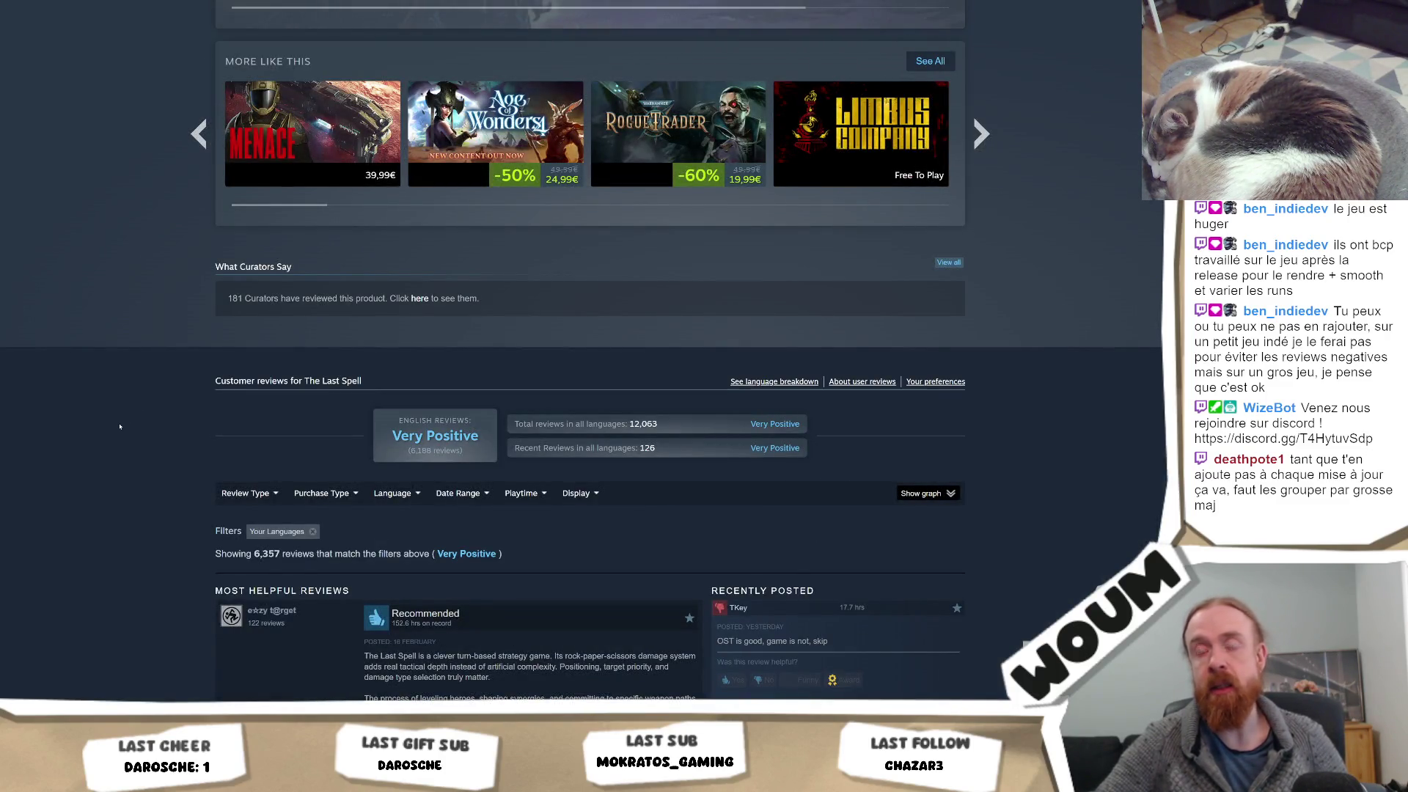
scroll(114, 250, up, 3)
scroll(114, 249, up, 20)
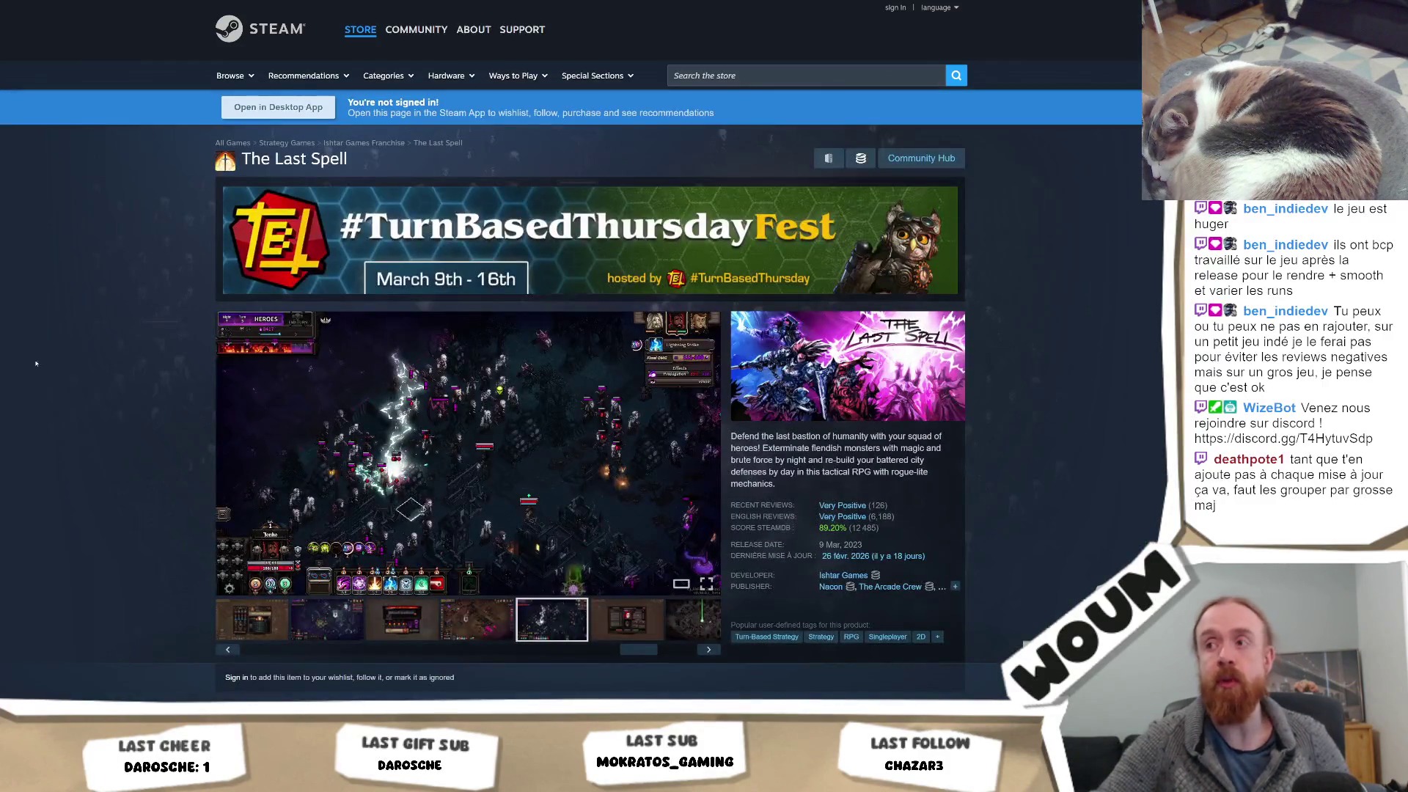
scroll(61, 388, down, 10)
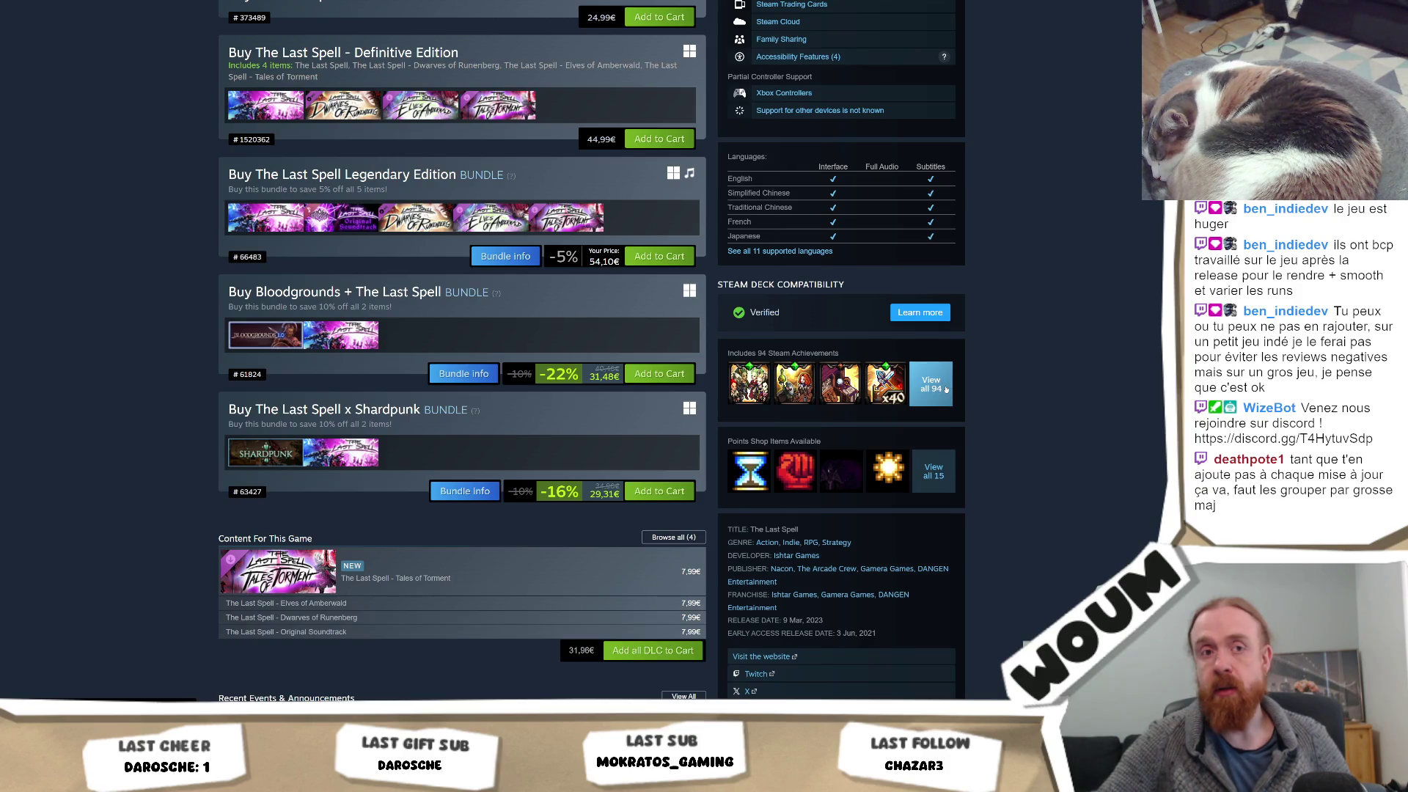
scroll(103, 355, up, 7)
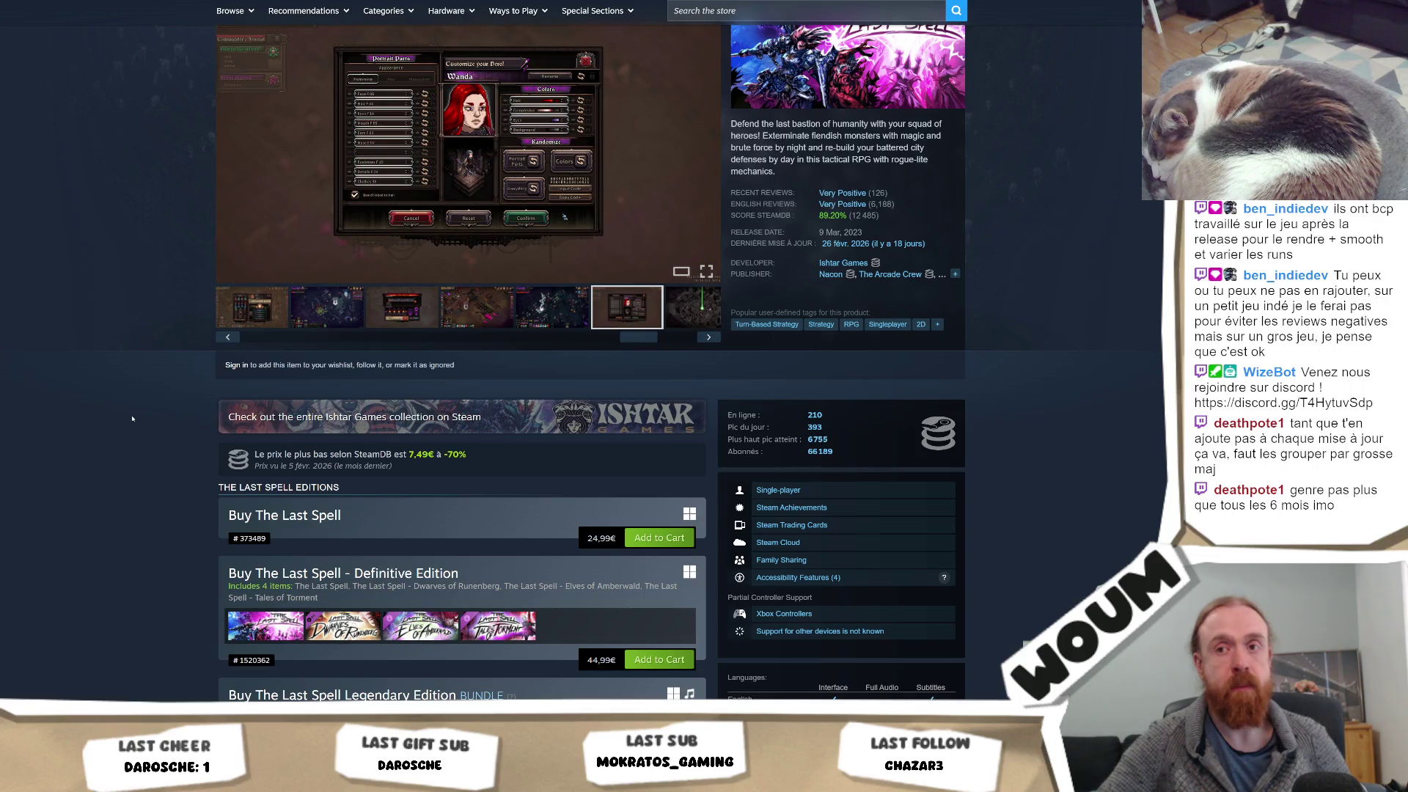
scroll(133, 419, down, 13)
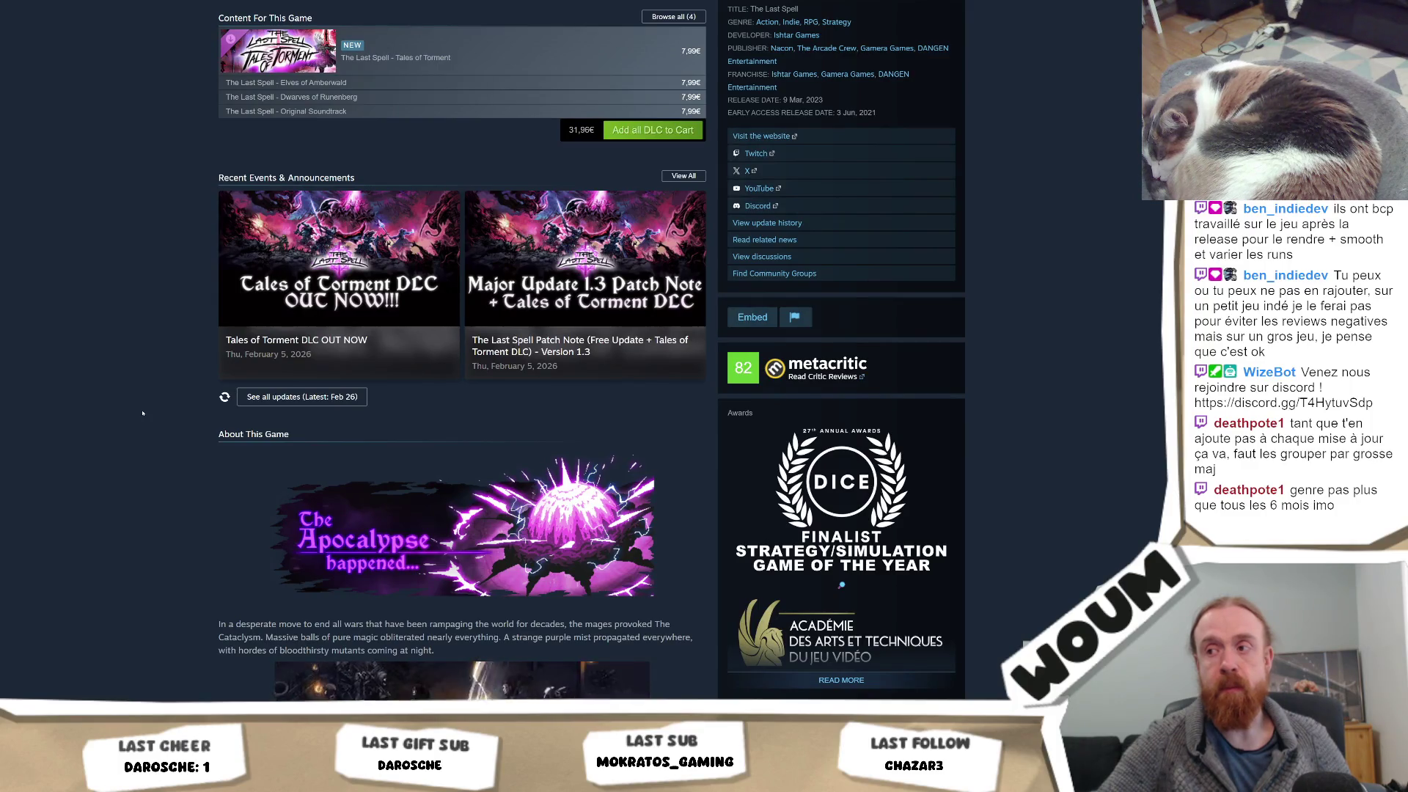
scroll(143, 413, down, 3)
scroll(138, 409, up, 7)
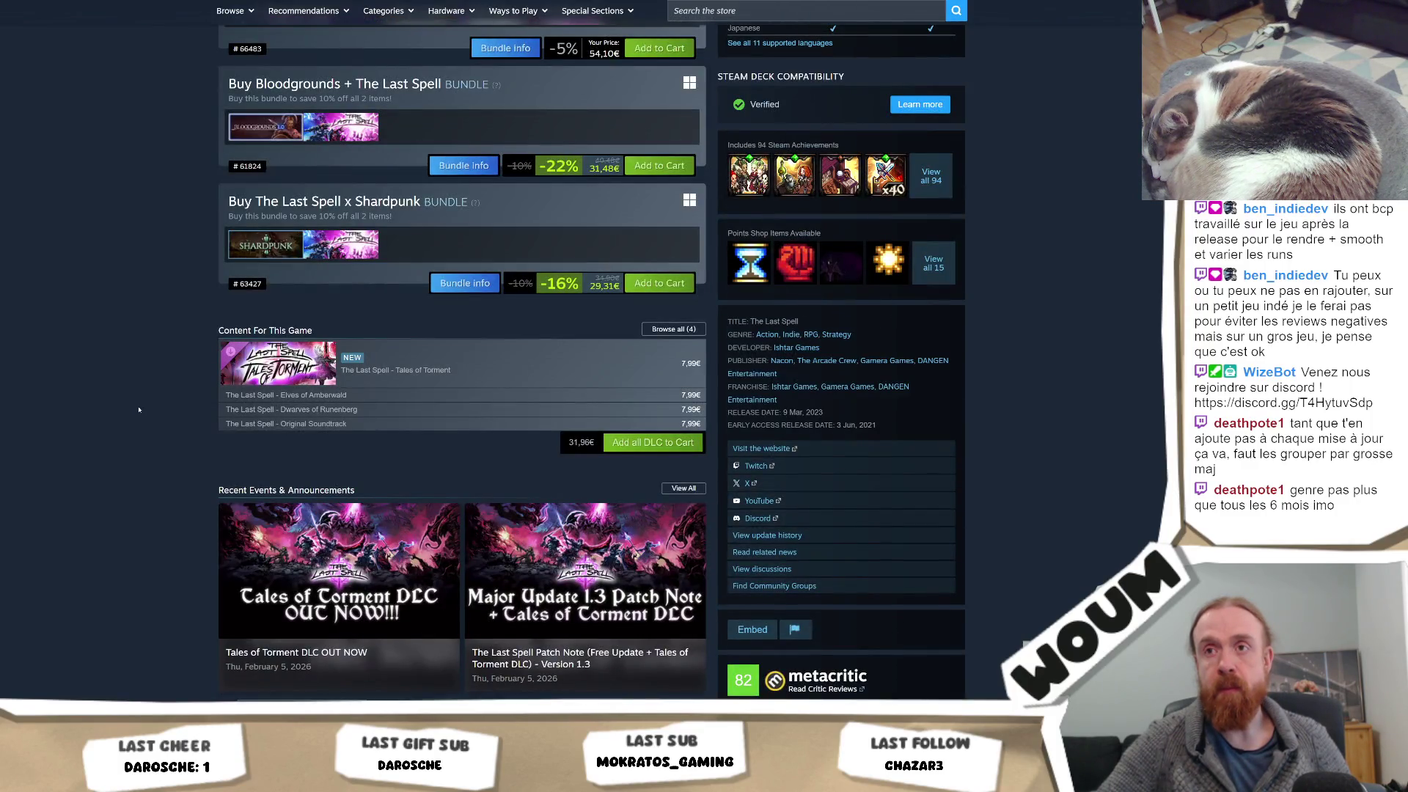
scroll(168, 404, up, 1)
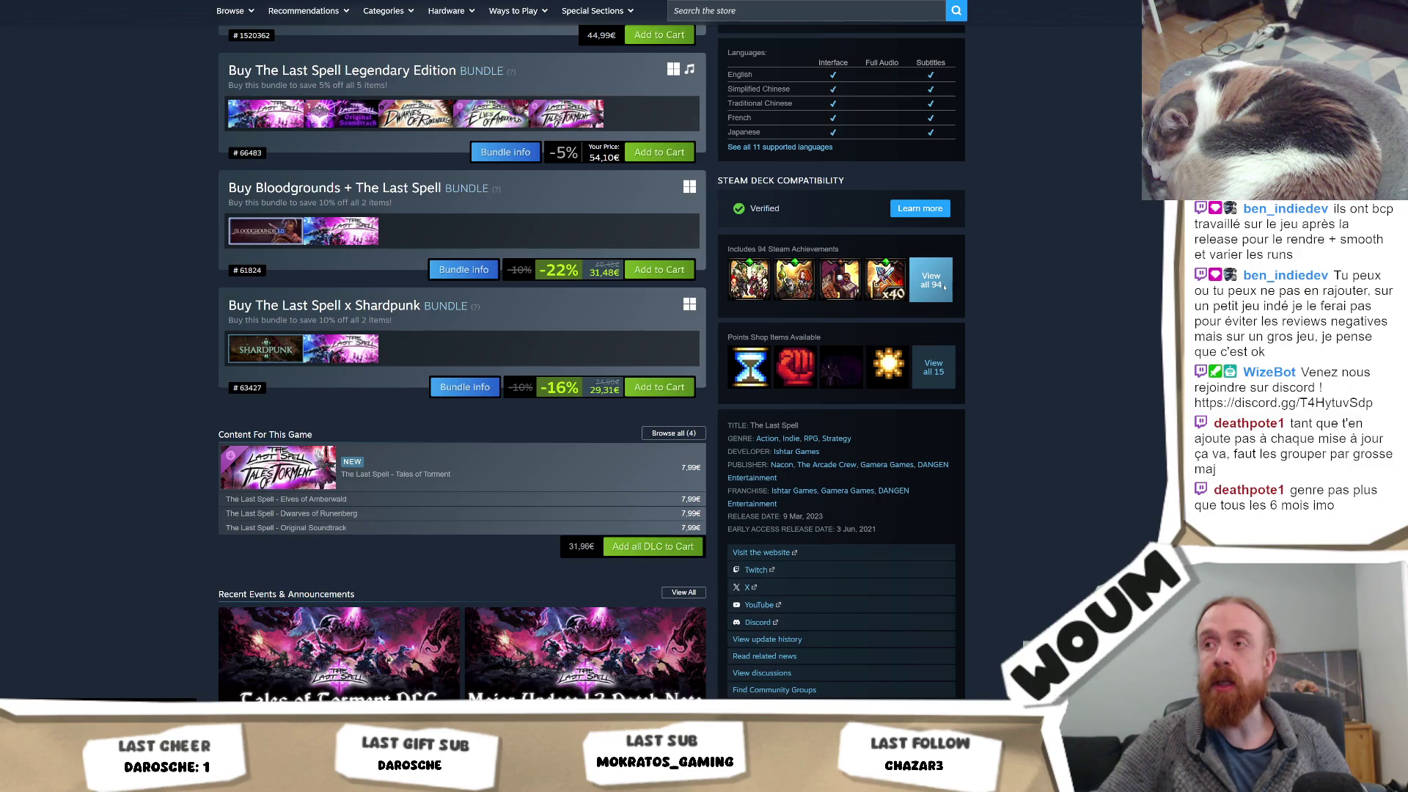
Scroll through all 94 achievements, then go back and open the Dwarves of Runenberg DLC page
click(931, 280)
scroll(1005, 226, down, 10)
scroll(1015, 530, down, 10)
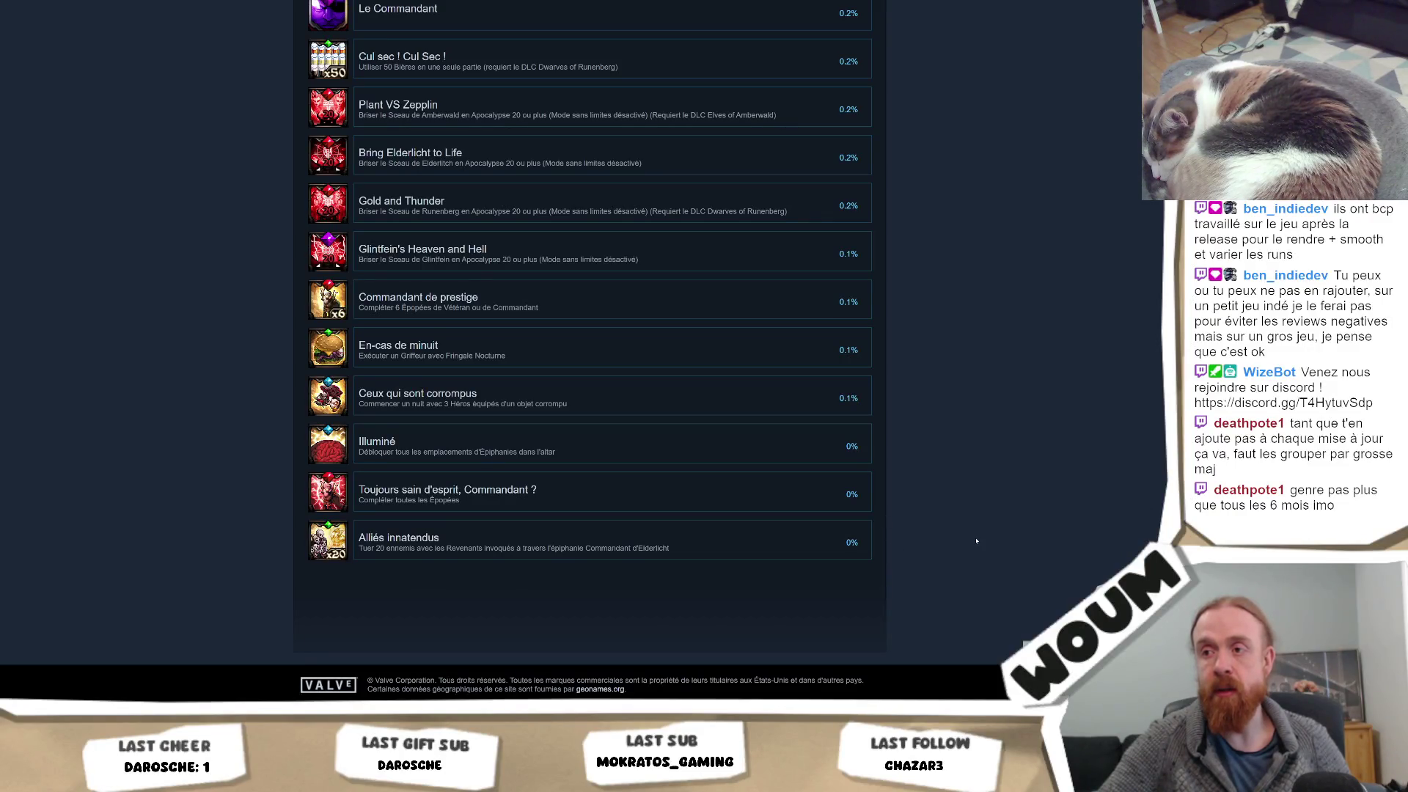
key(alt+Left)
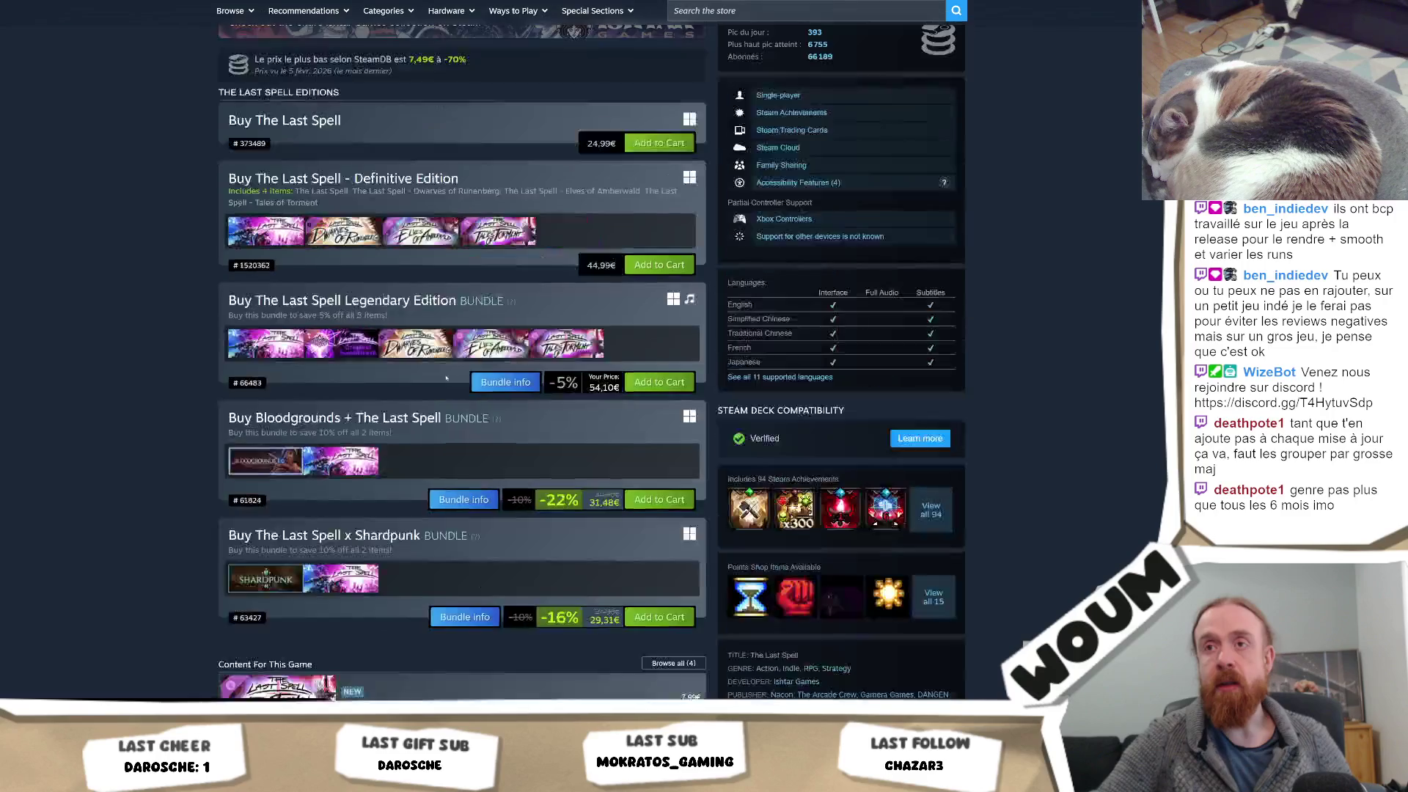
click(341, 232)
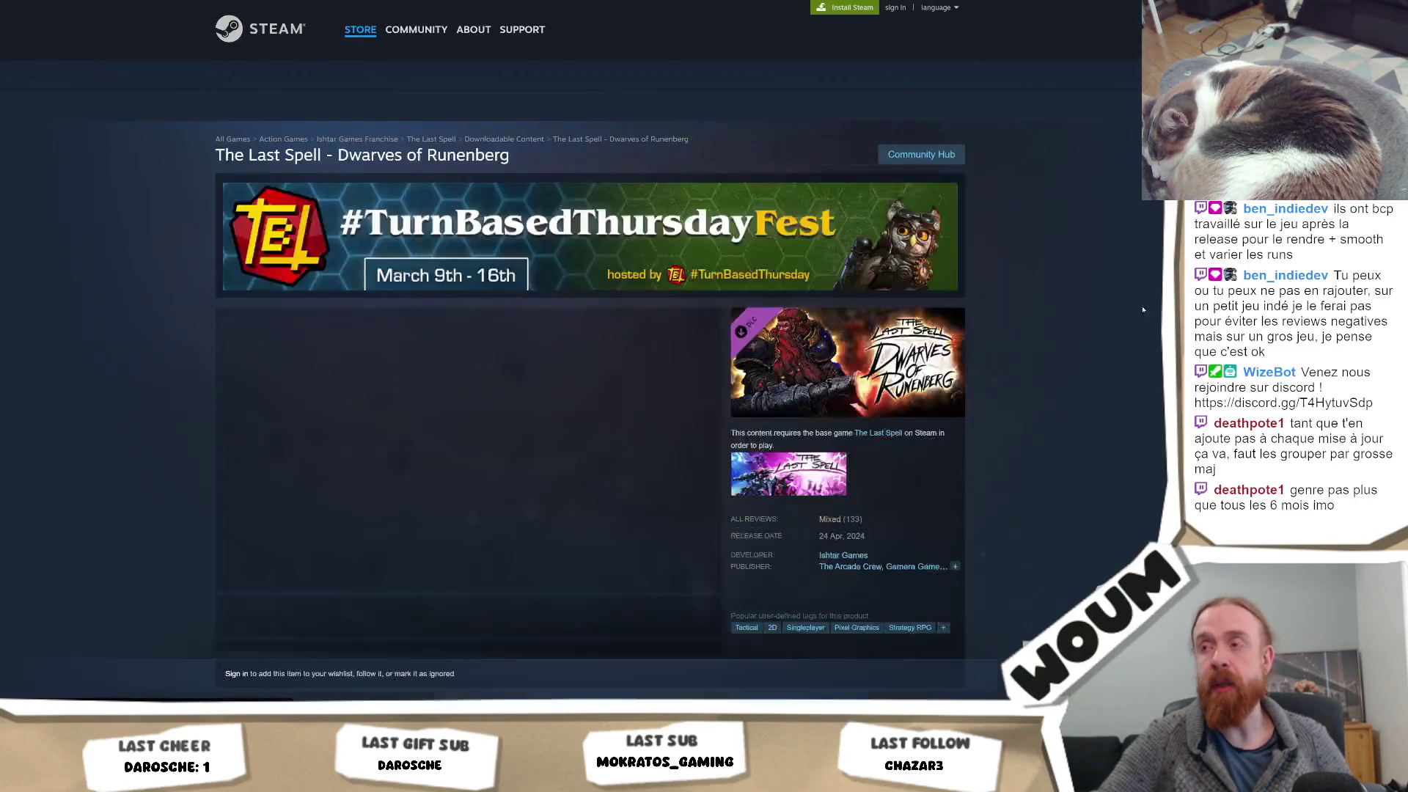
Scroll the Dwarves of Runenberg DLC page, then return to and browse The Last Spell's base-game page
scroll(1100, 300, down, 10)
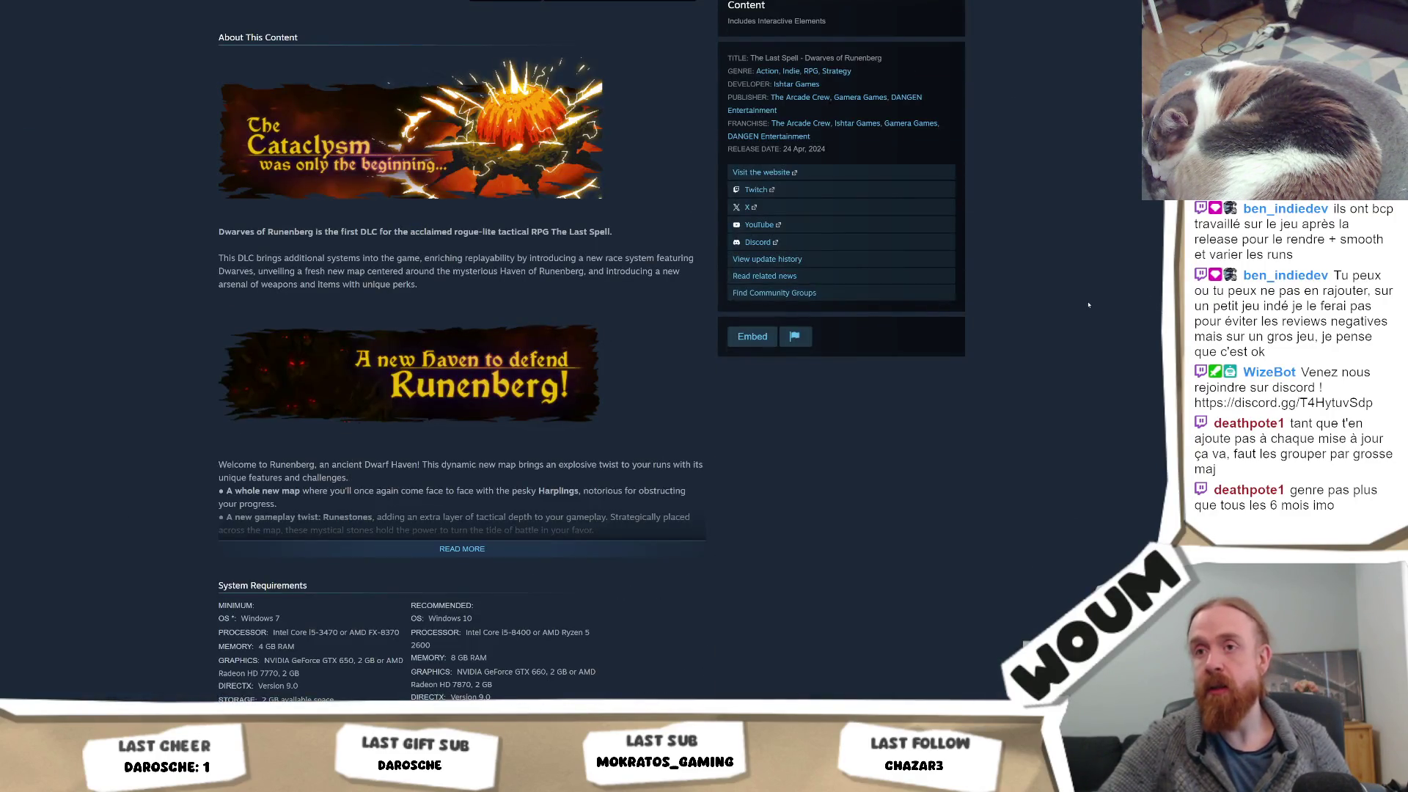
scroll(1088, 306, up, 5)
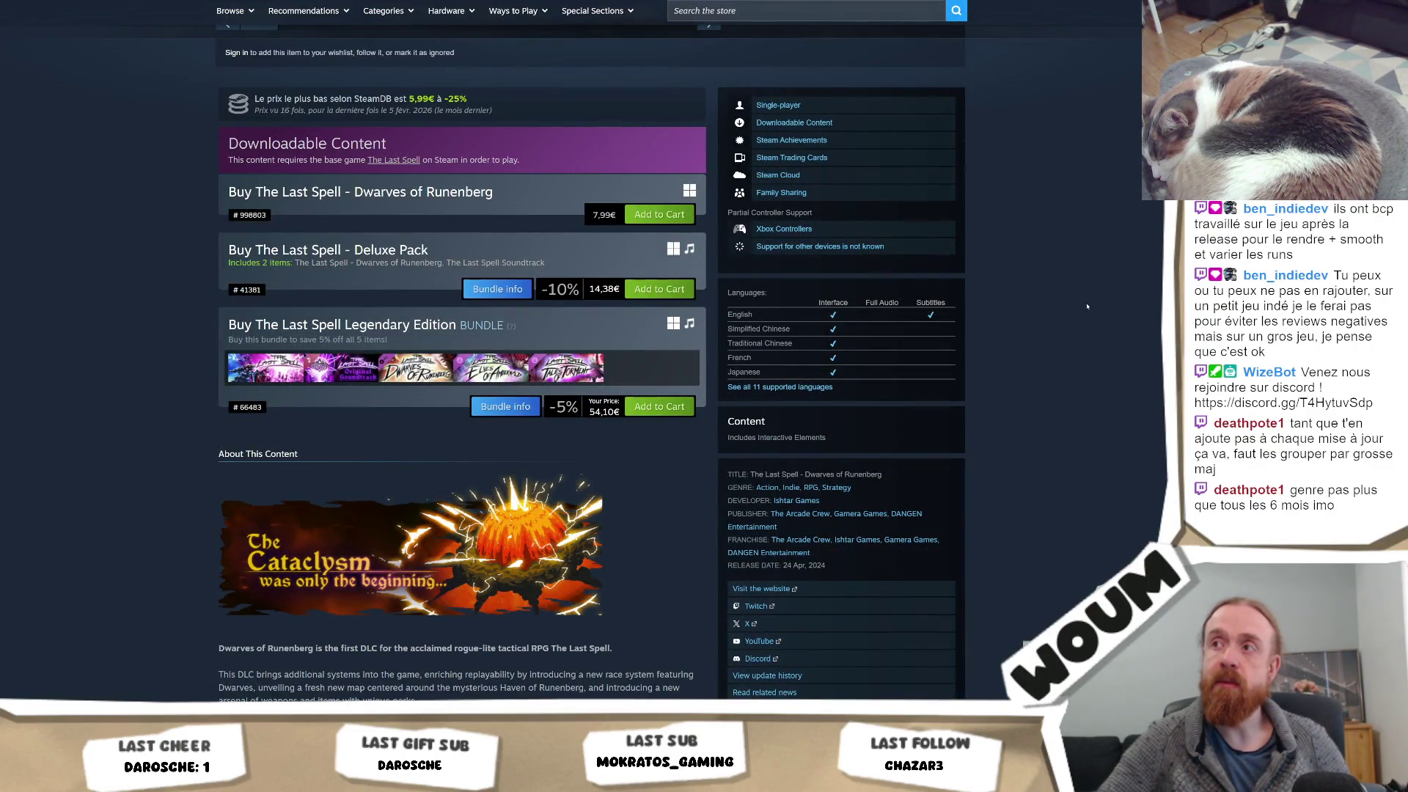
key(alt+Left)
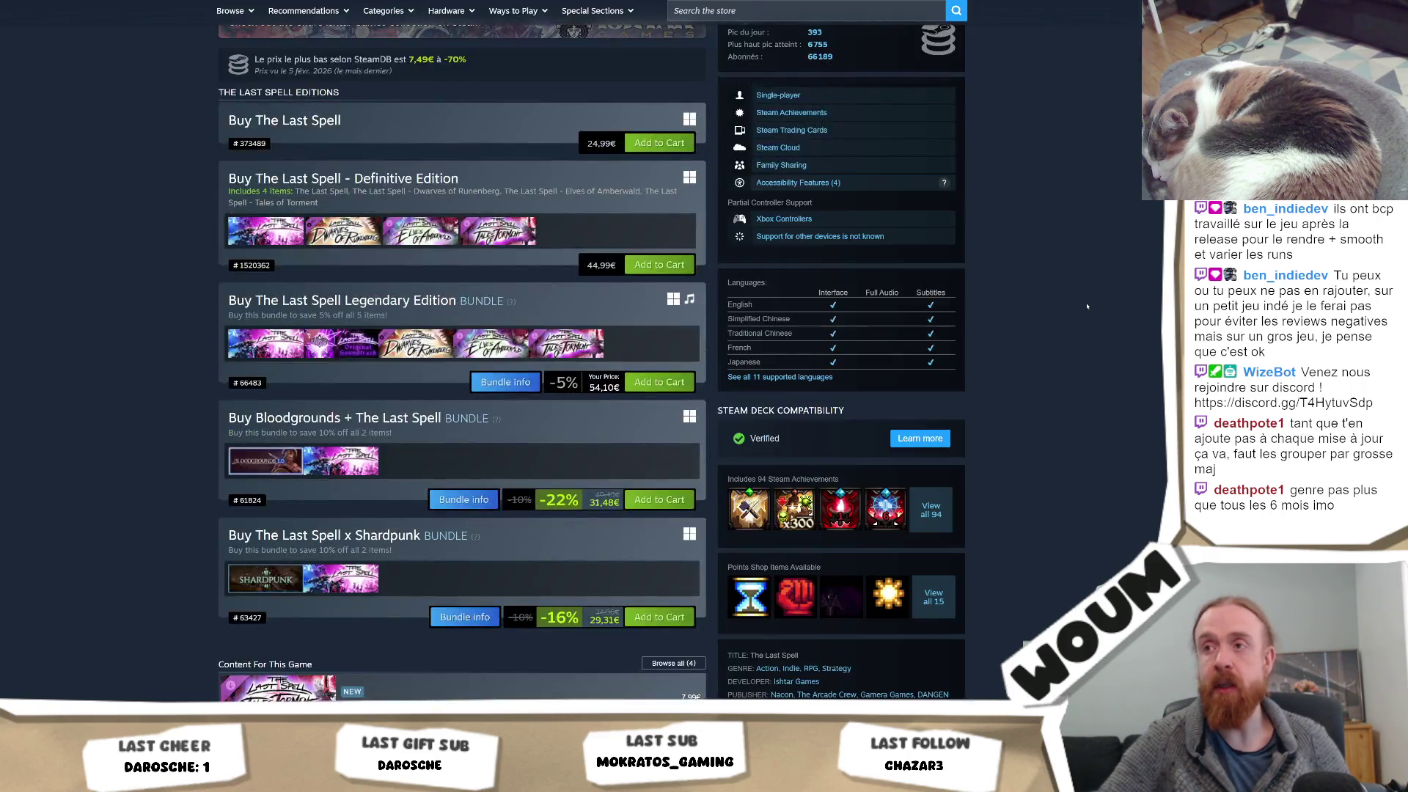
scroll(1078, 315, up, 10)
scroll(1061, 331, down, 5)
scroll(1061, 332, down, 3)
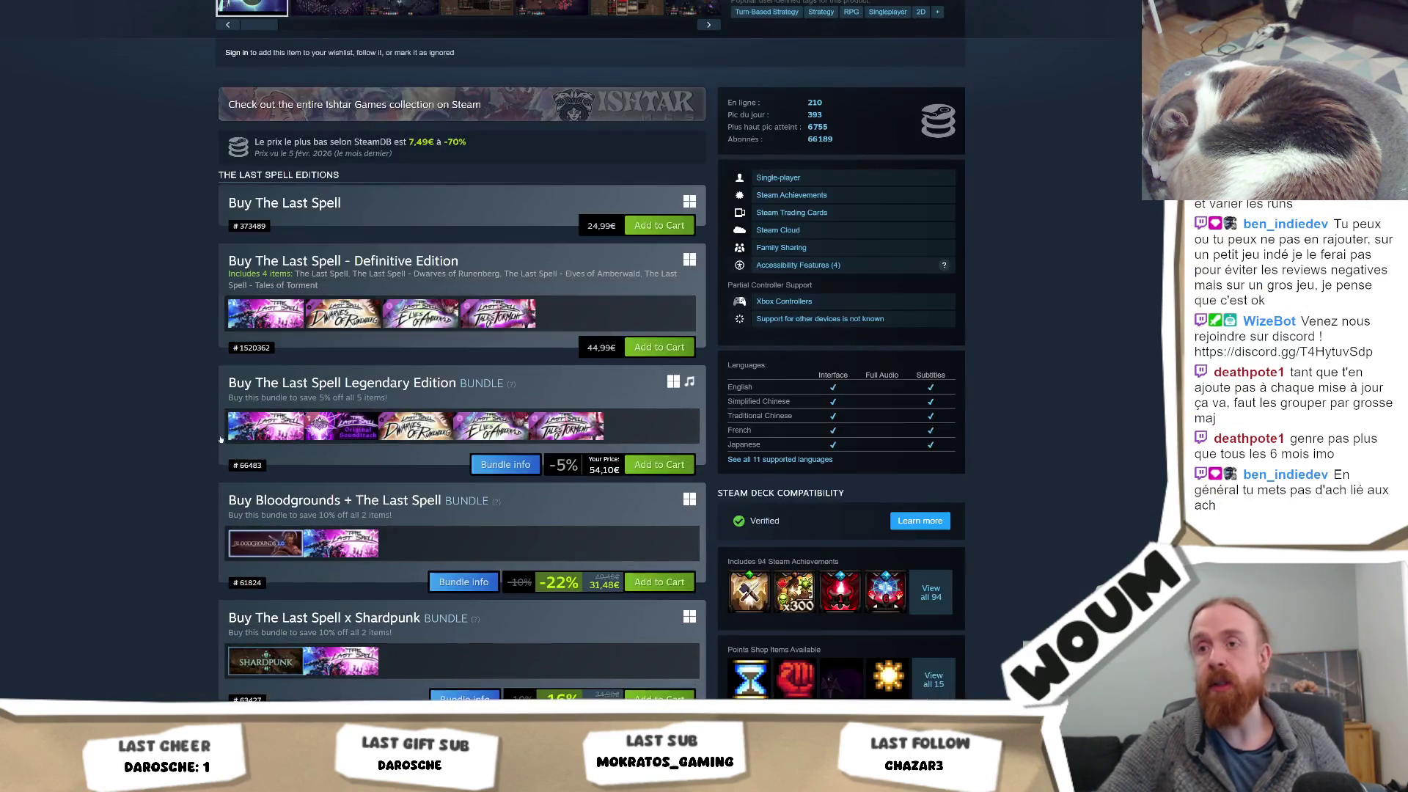
scroll(823, 292, up, 3)
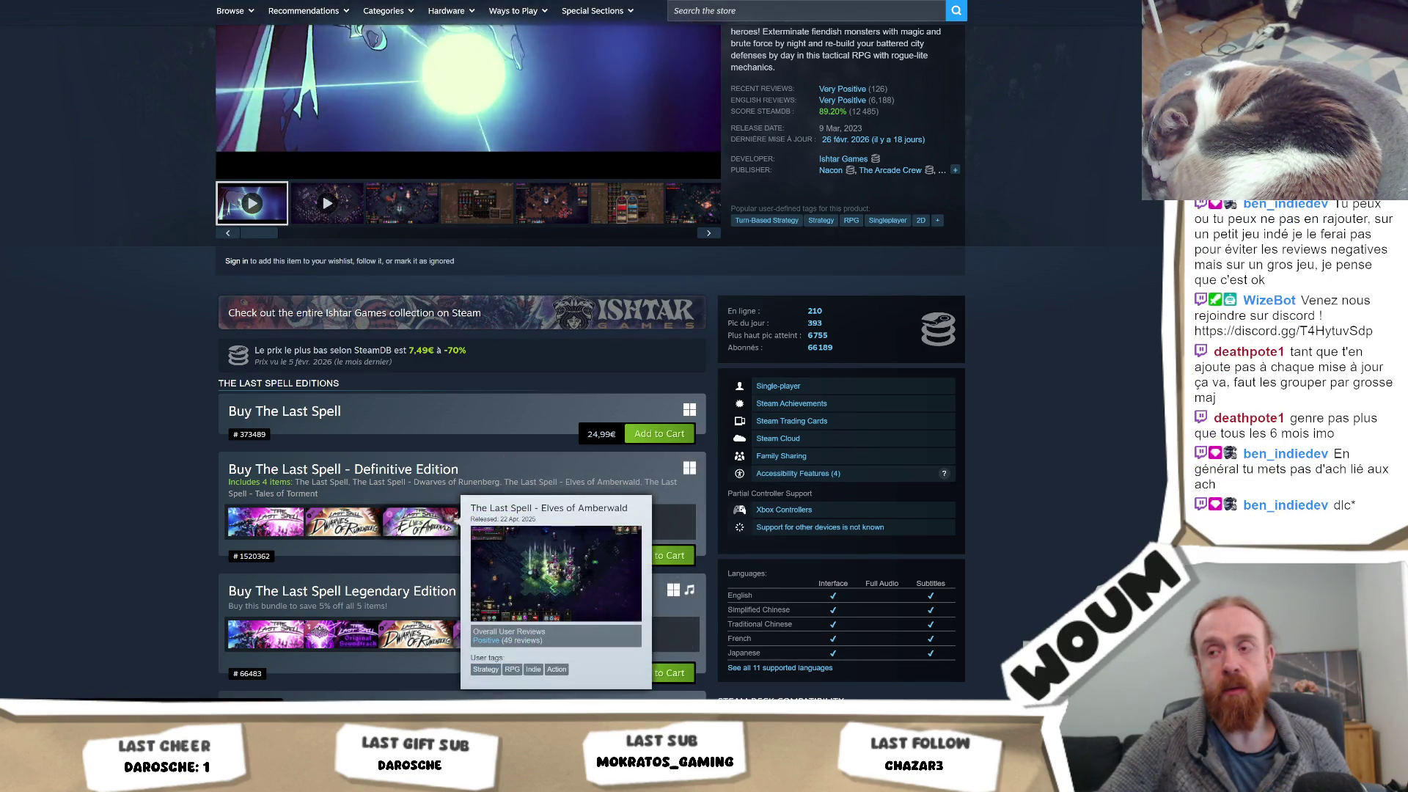
mouse_move(451, 485)
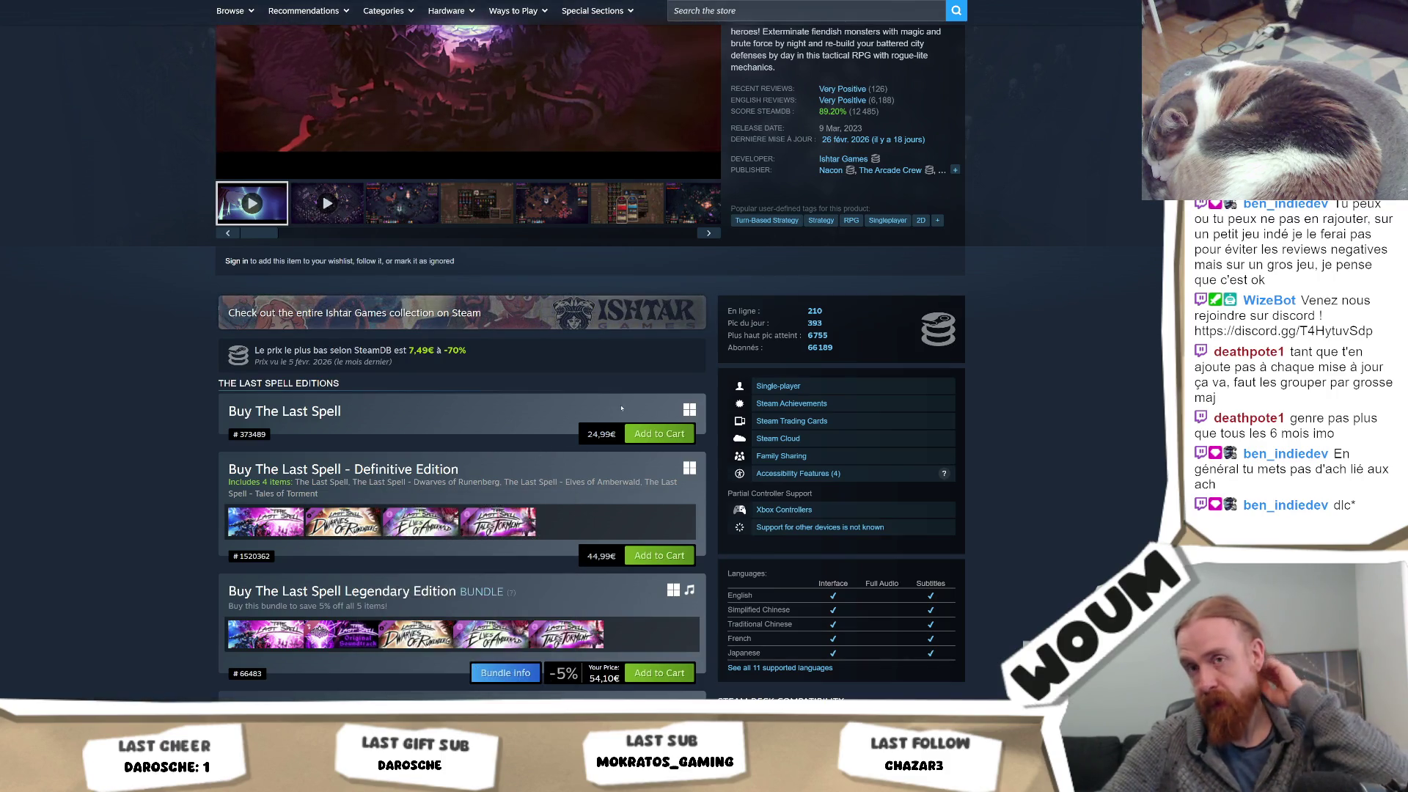
scroll(725, 64, up, 5)
click(726, 69)
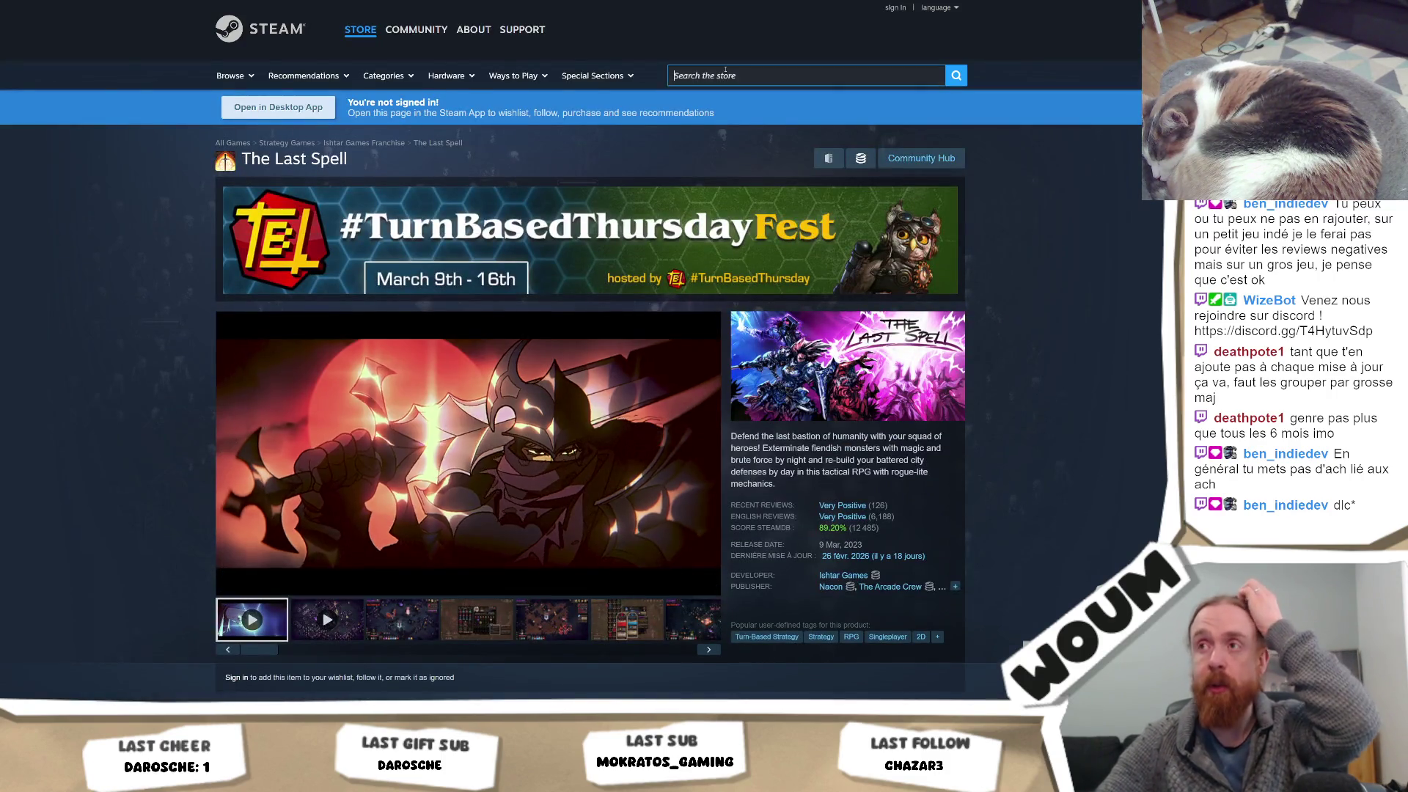
Search 'brotato', open its store page and scroll to the 4,99€ base game and bundles
text(brotato)
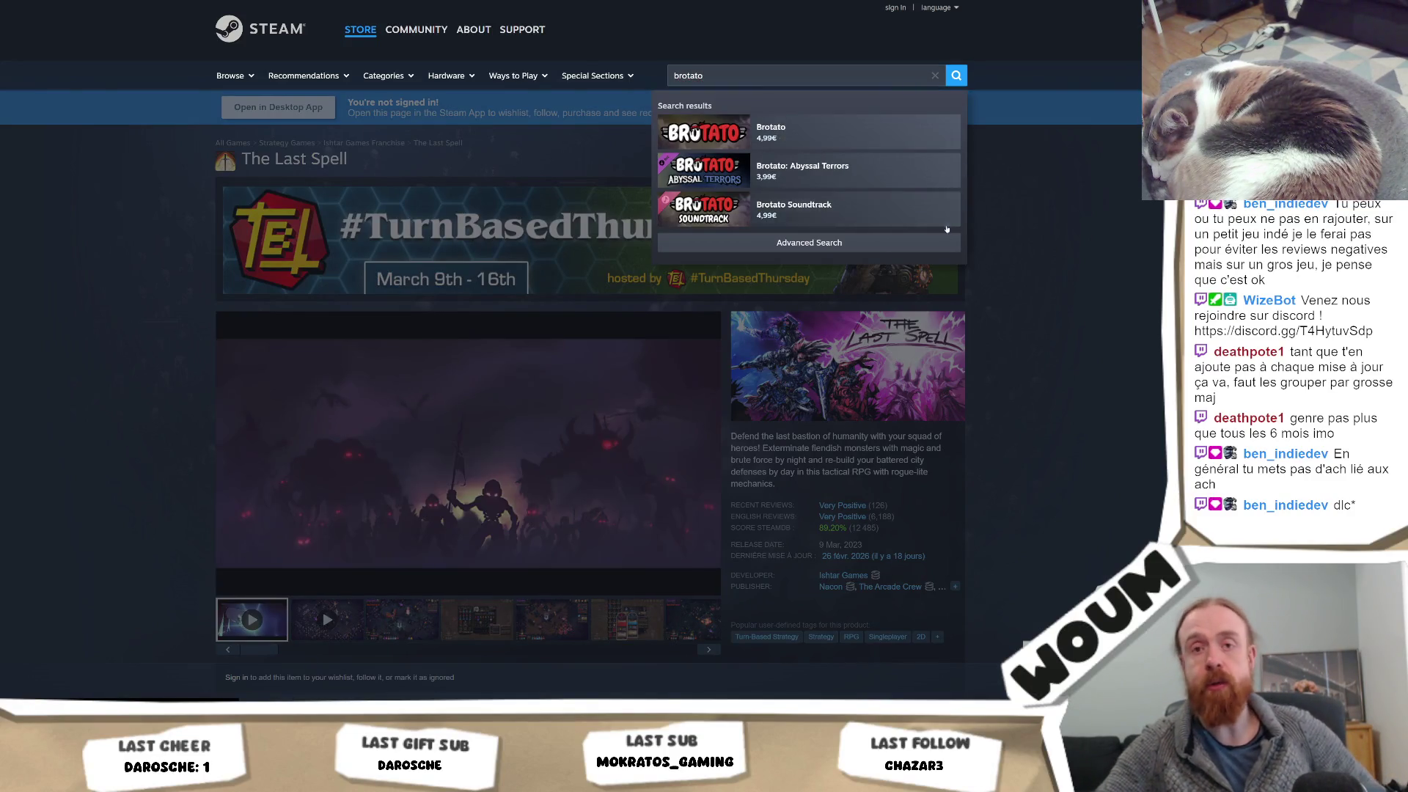
click(844, 132)
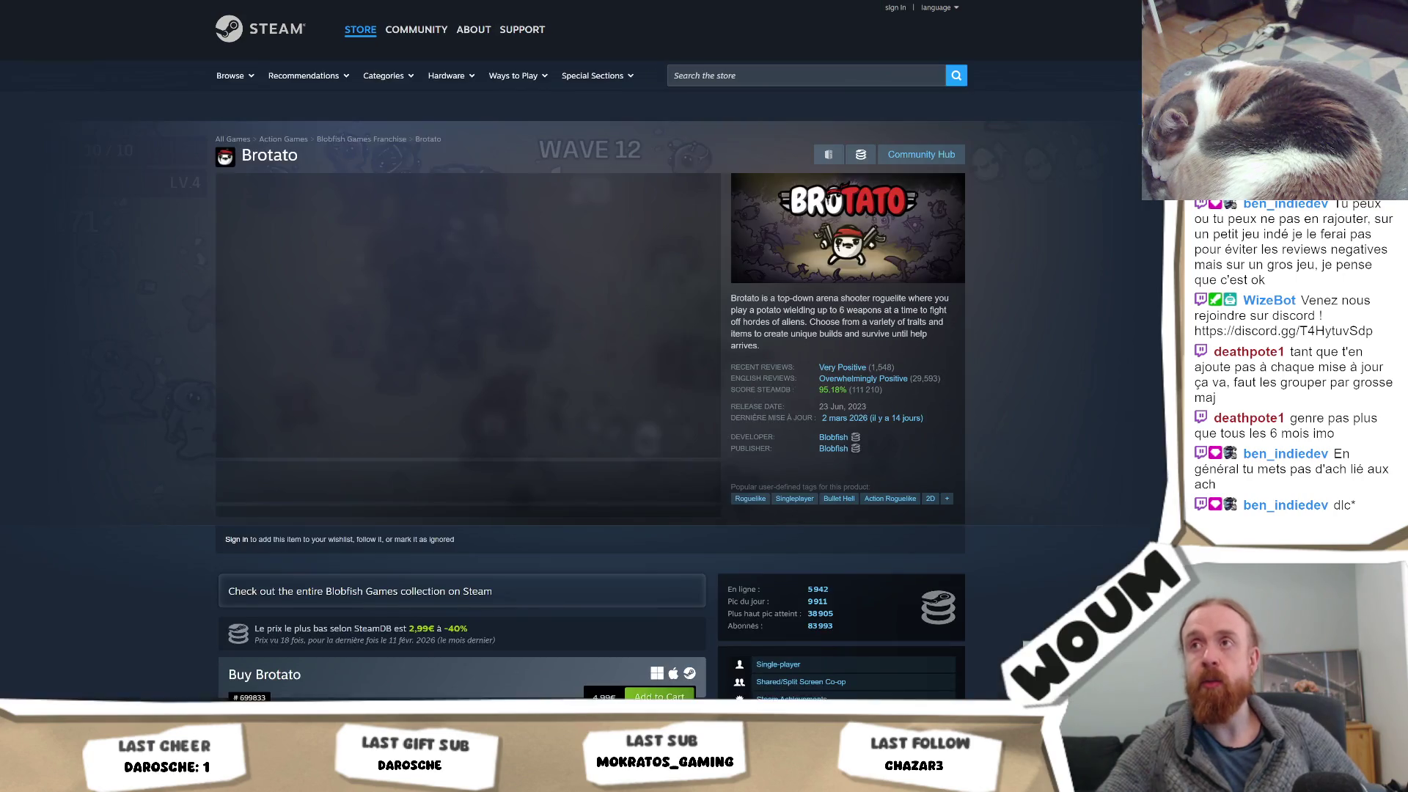
scroll(900, 419, down, 5)
scroll(901, 420, down, 6)
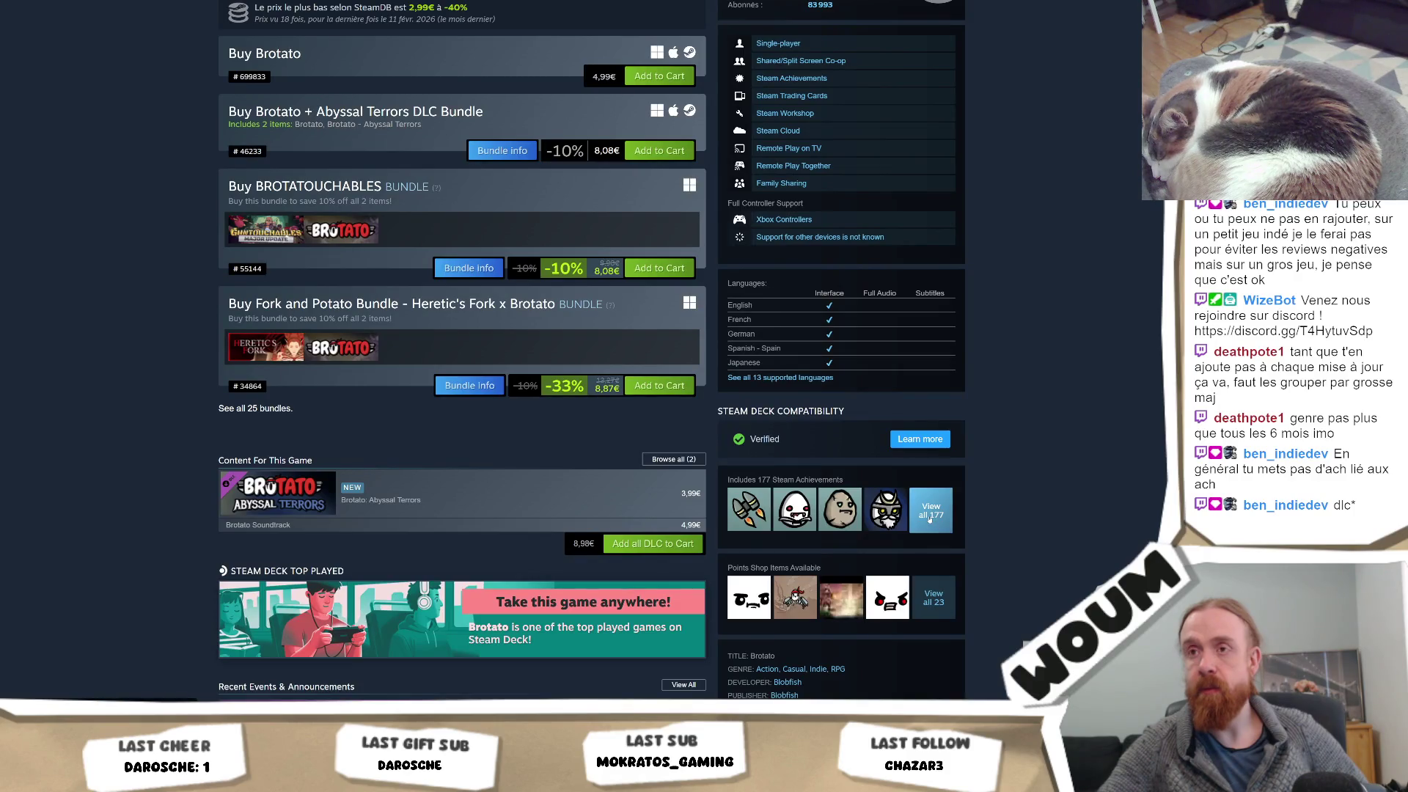
click(929, 516)
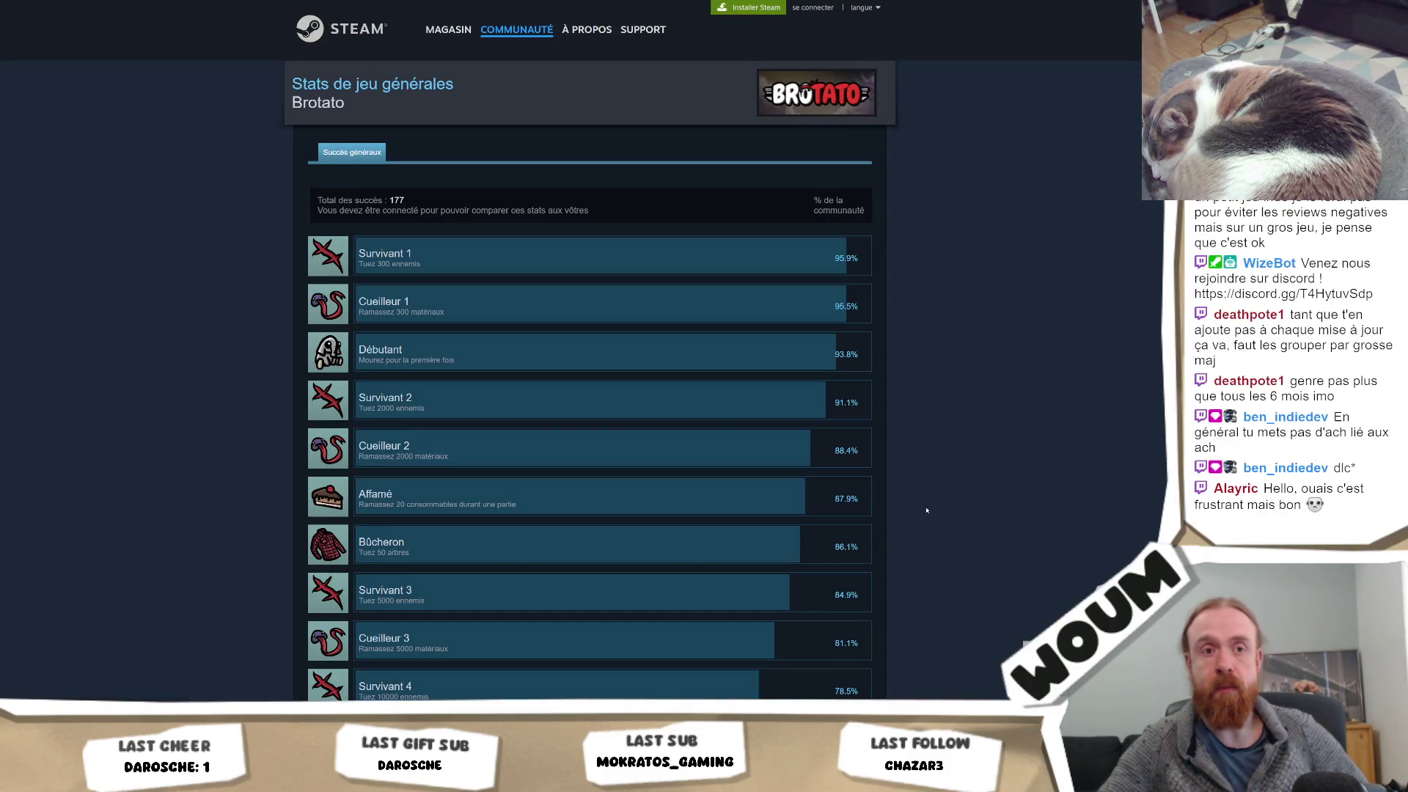
key(End)
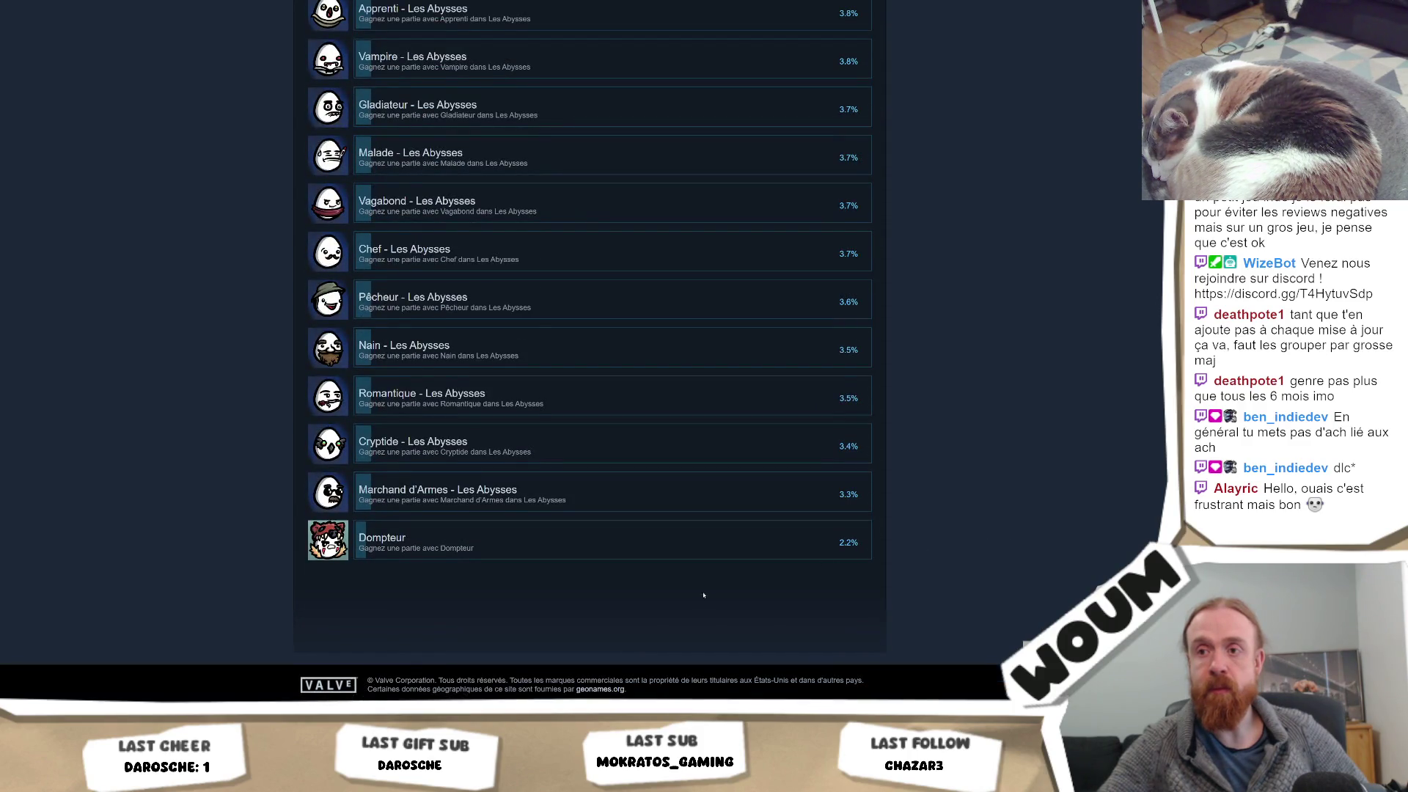
key(Home)
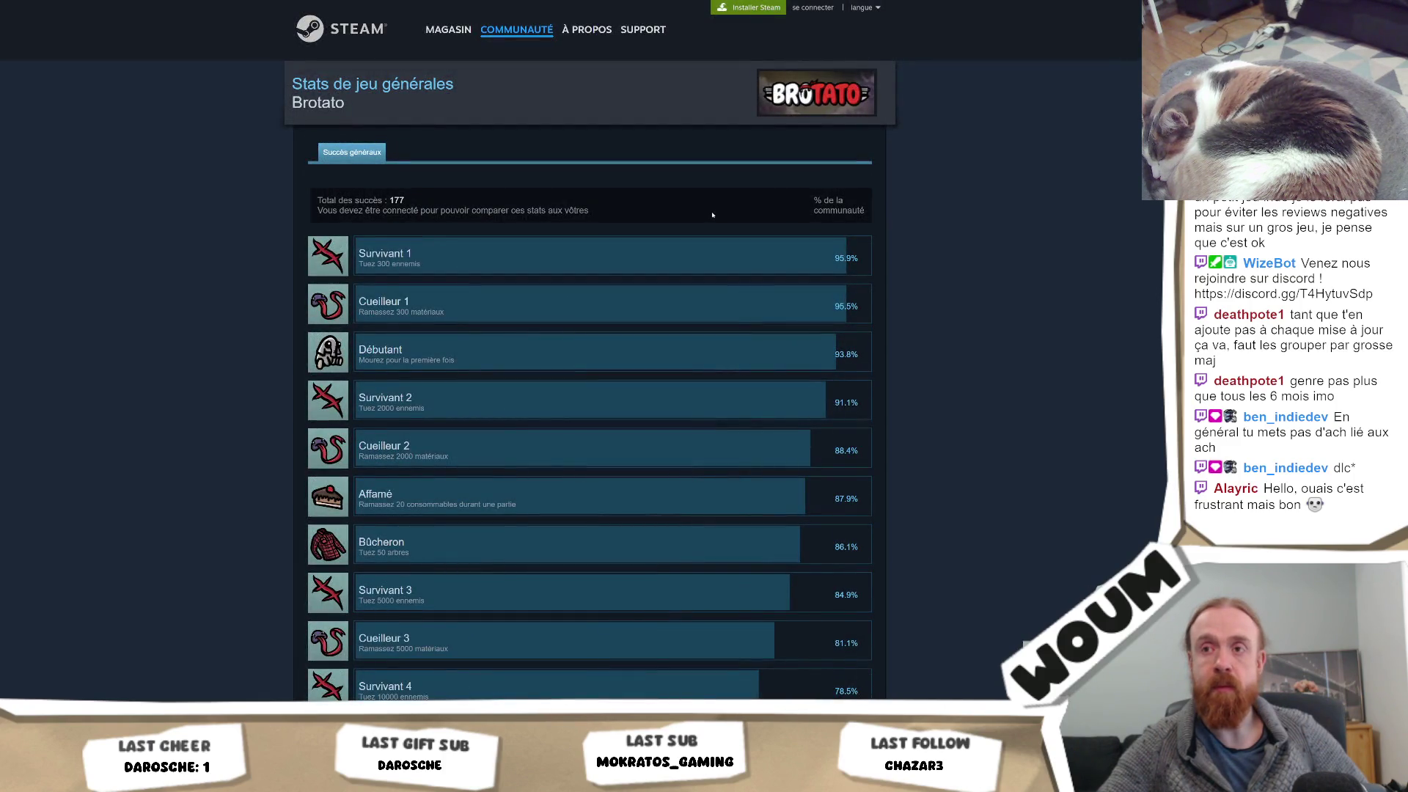
key(alt+Left)
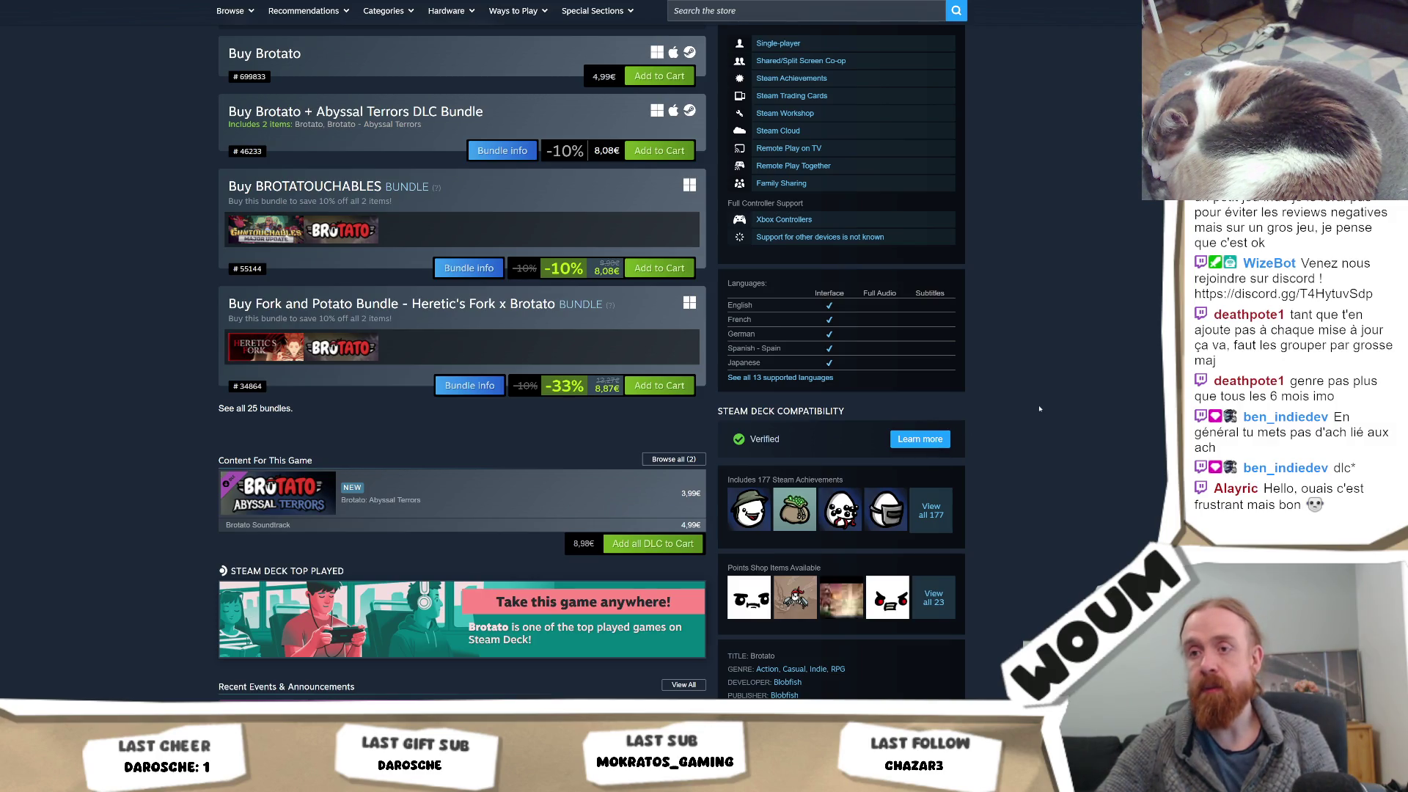
Pause the Brotato trailer at 0:02 and return to the Unity Editor
scroll(1039, 409, up, 9)
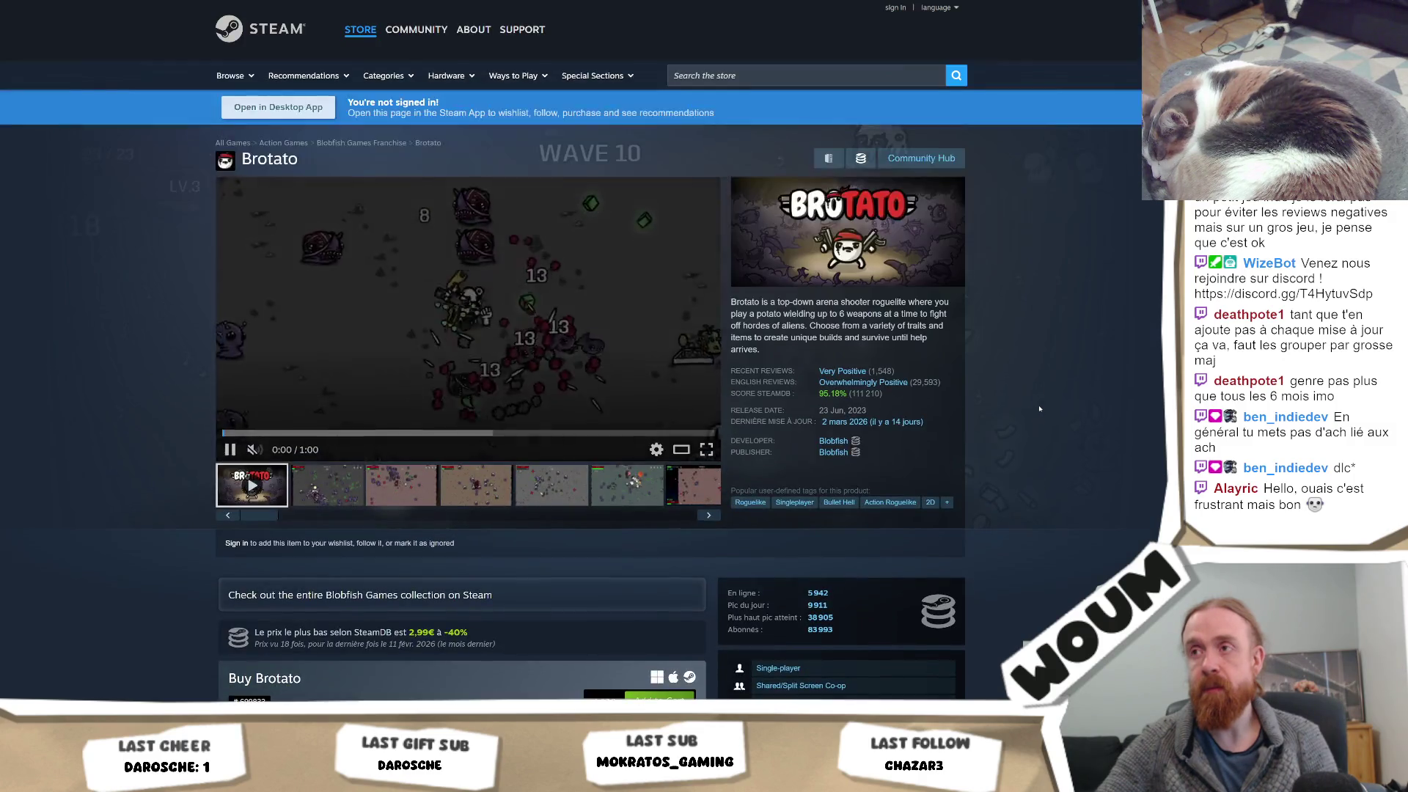
click(417, 298)
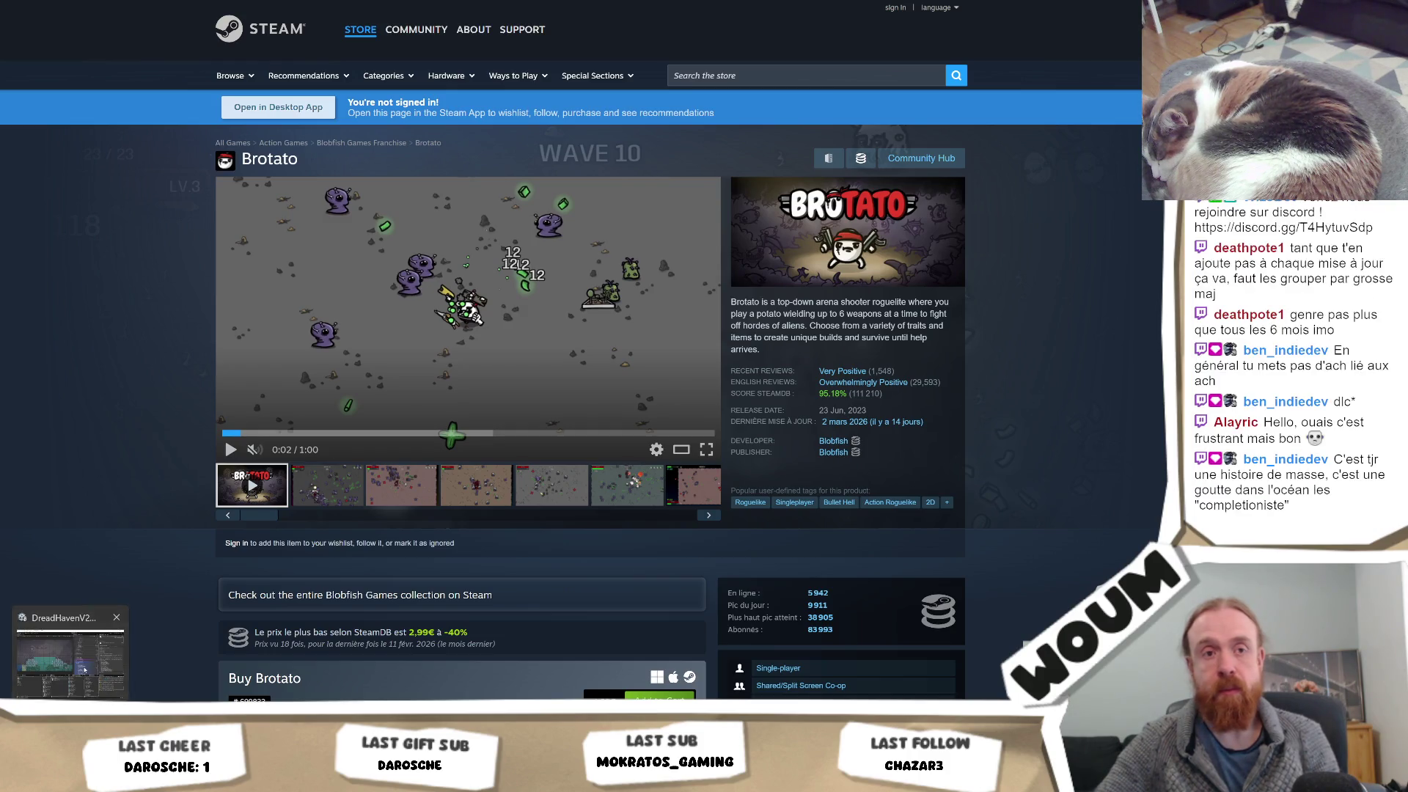
key(alt+Tab)
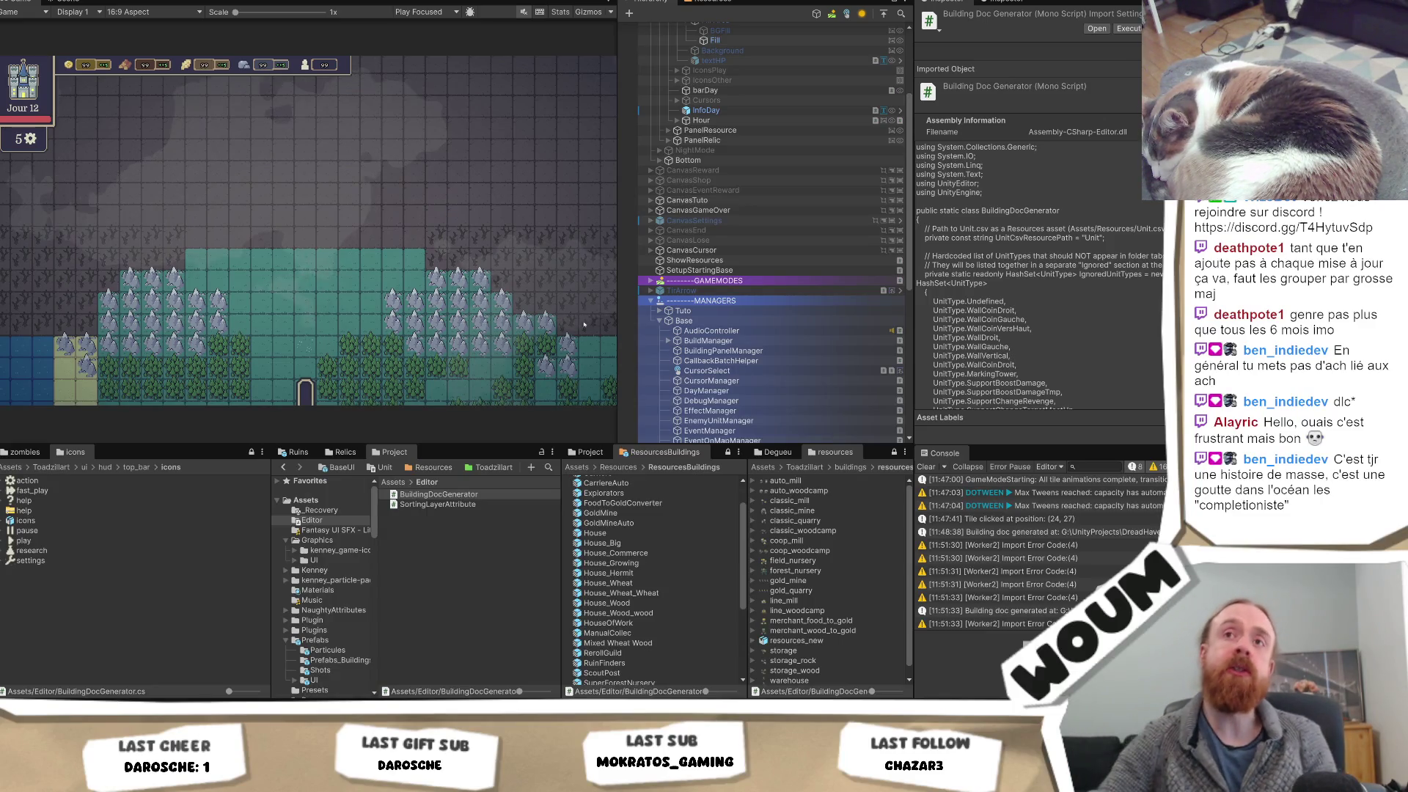
Start the colony playtest with Ctrl+P and reveal map tiles around the forest
click(65, 3)
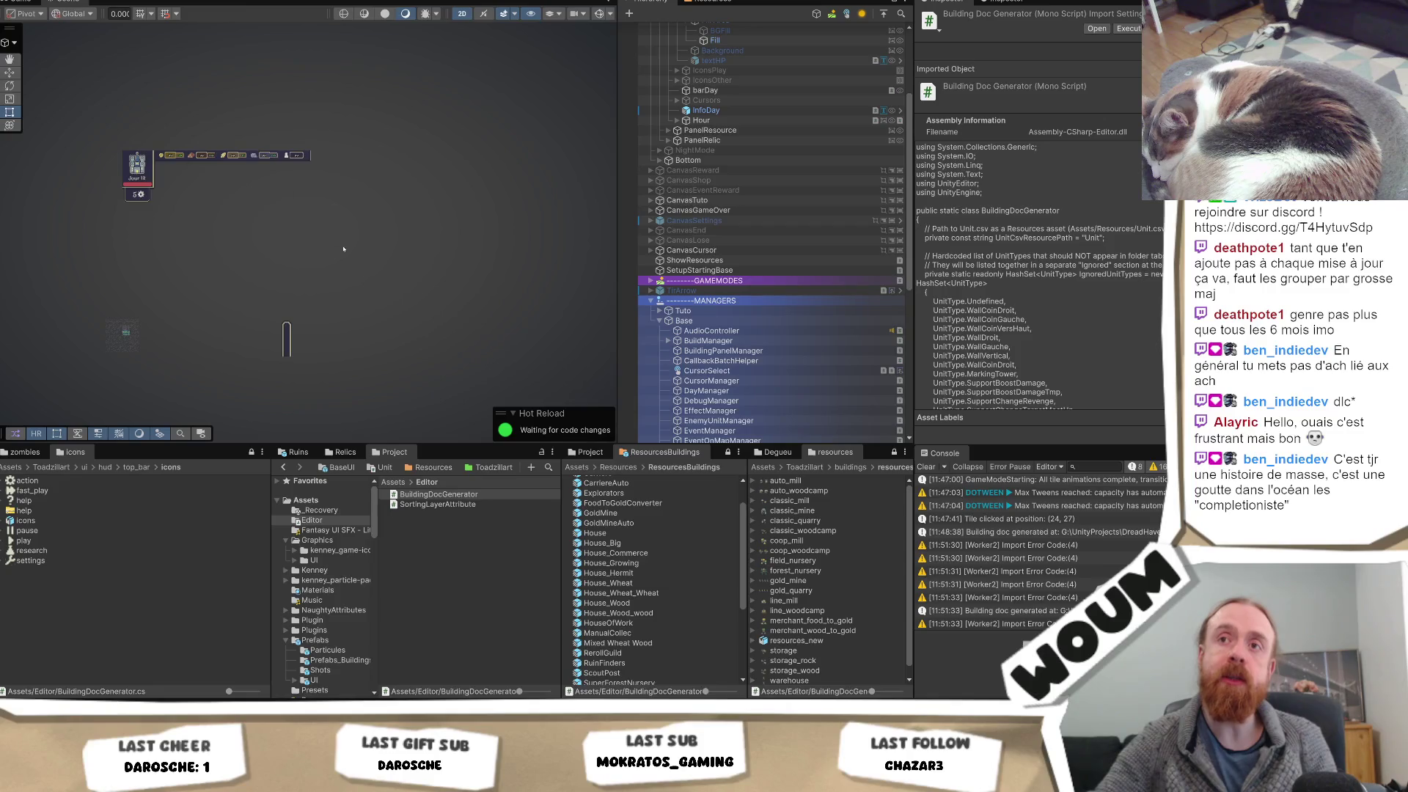
click(21, 2)
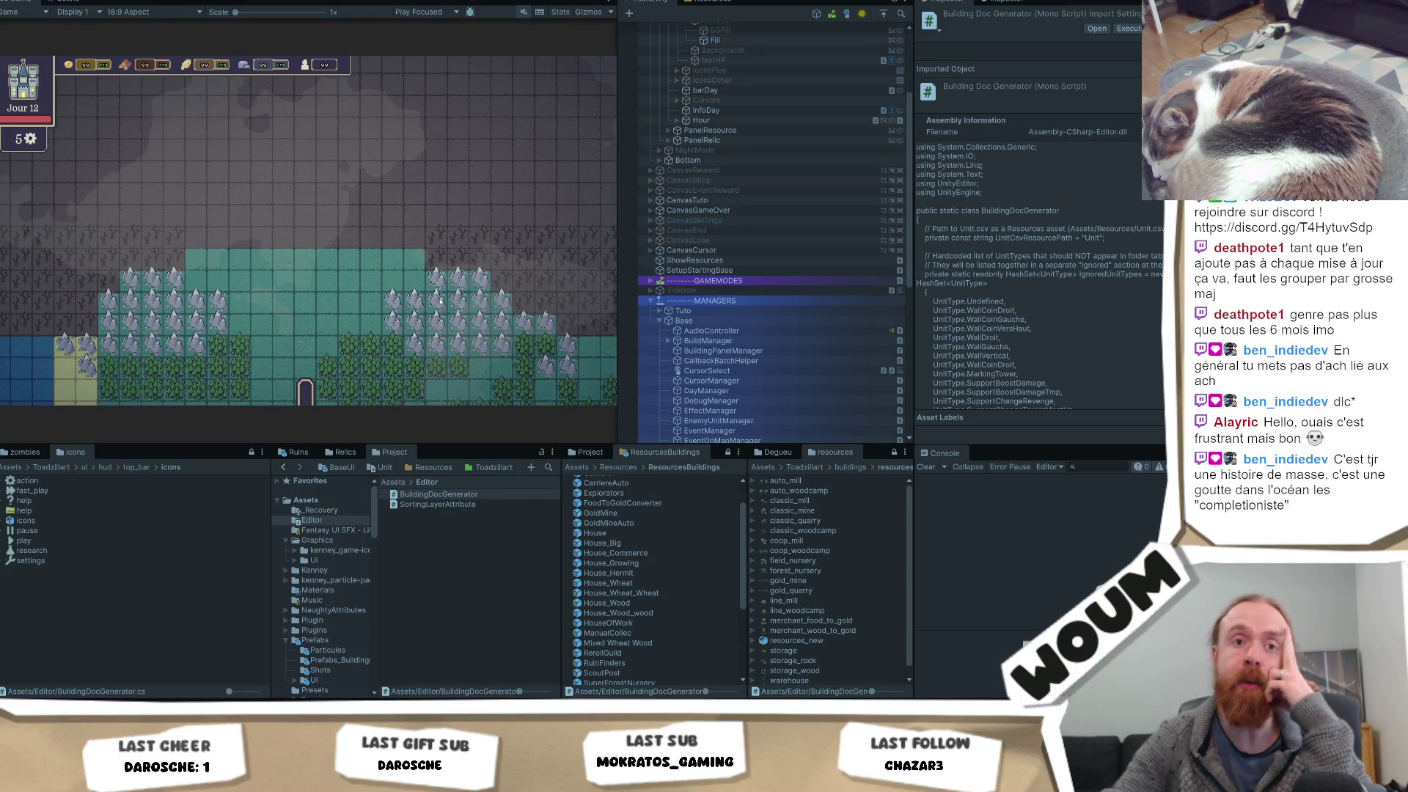
key(ctrl+p)
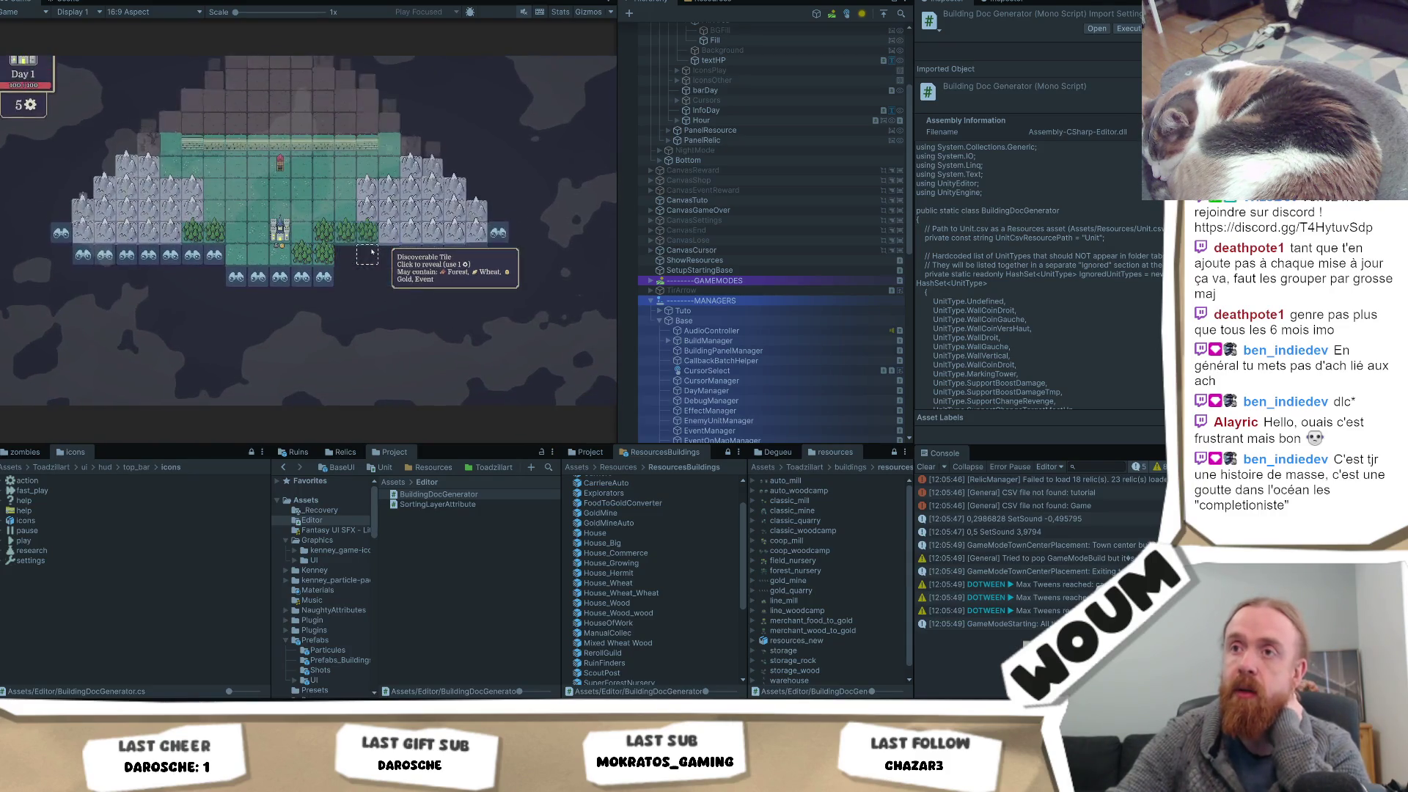
double_click(366, 204)
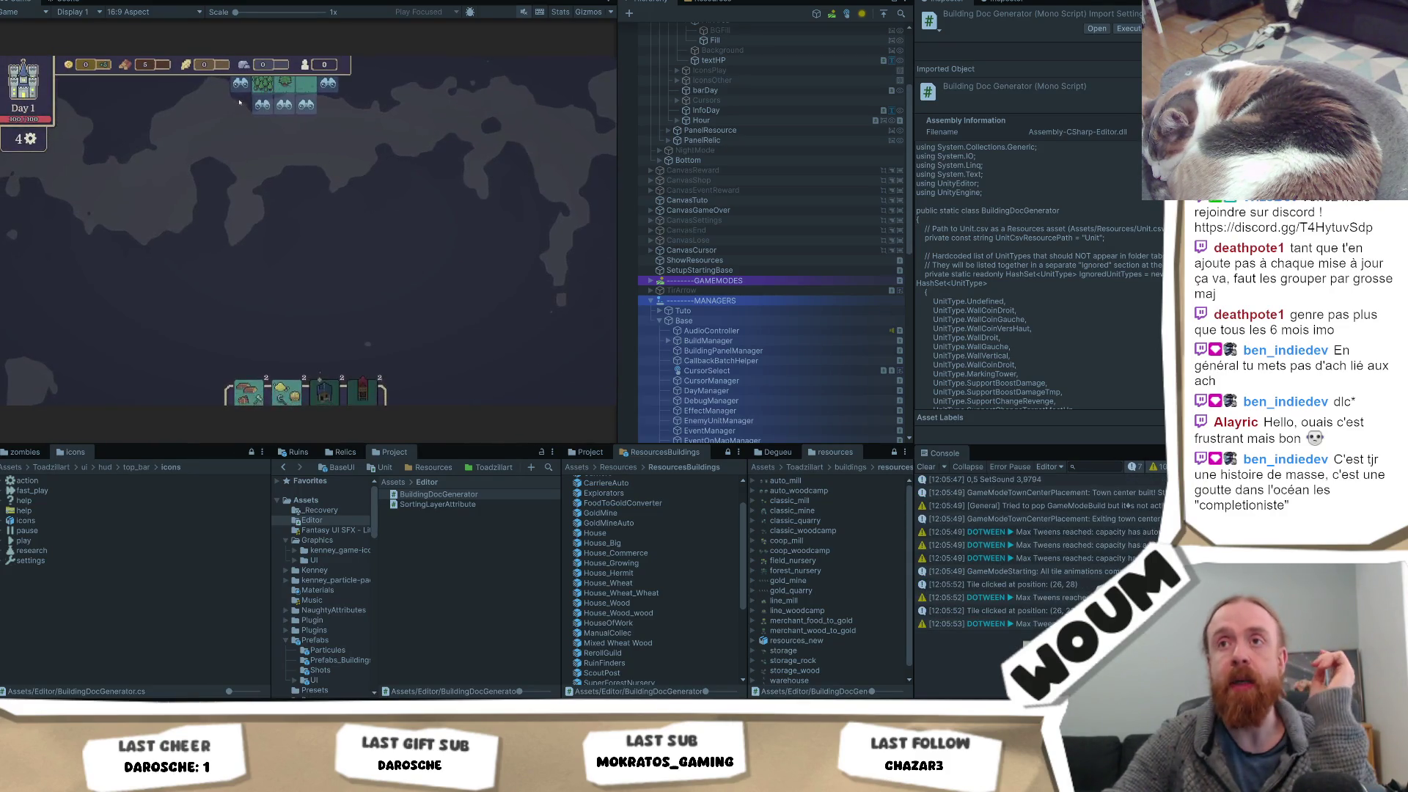
double_click(262, 104)
click(286, 135)
Pan the map view toward the unrevealed tiles
drag(286, 136, 357, 242)
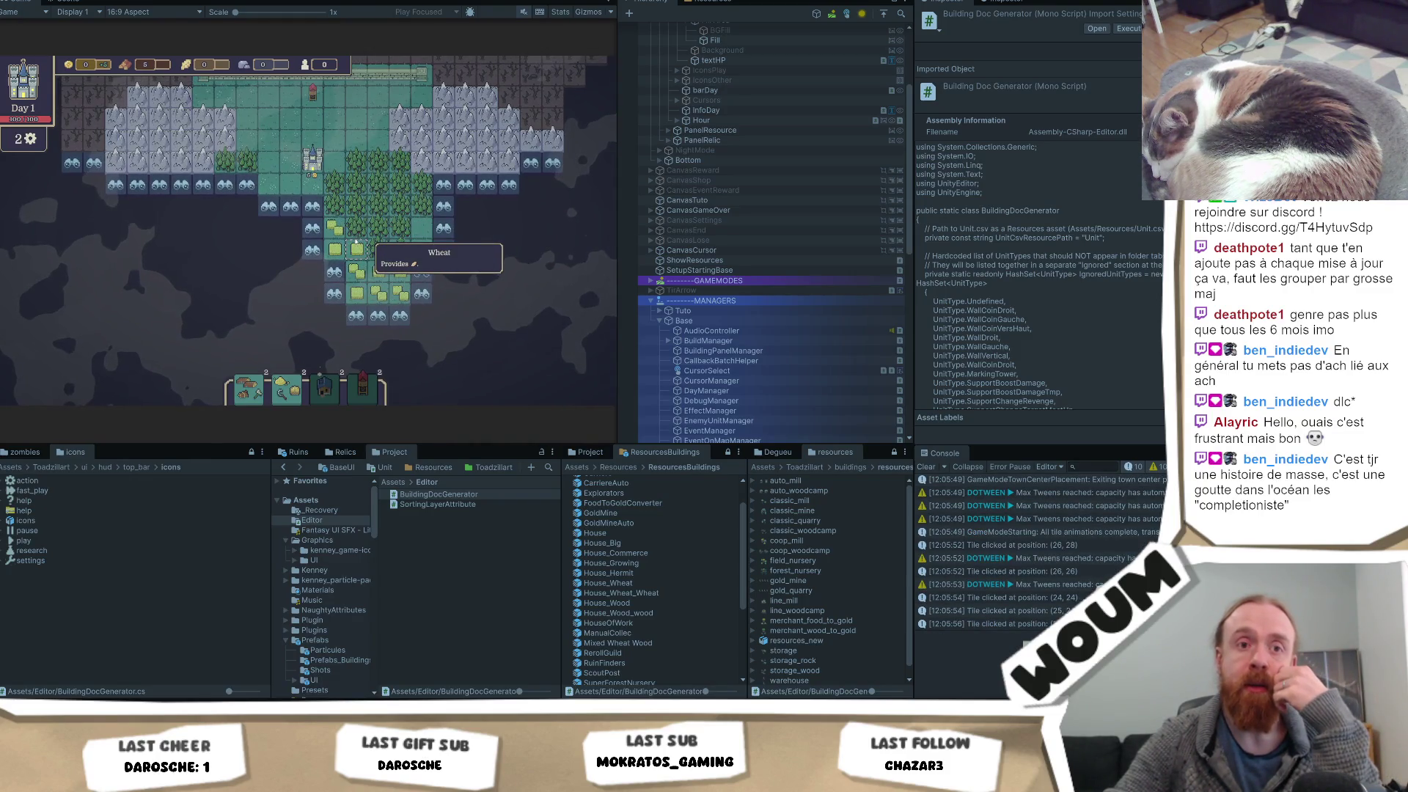
key(d)
key(s)
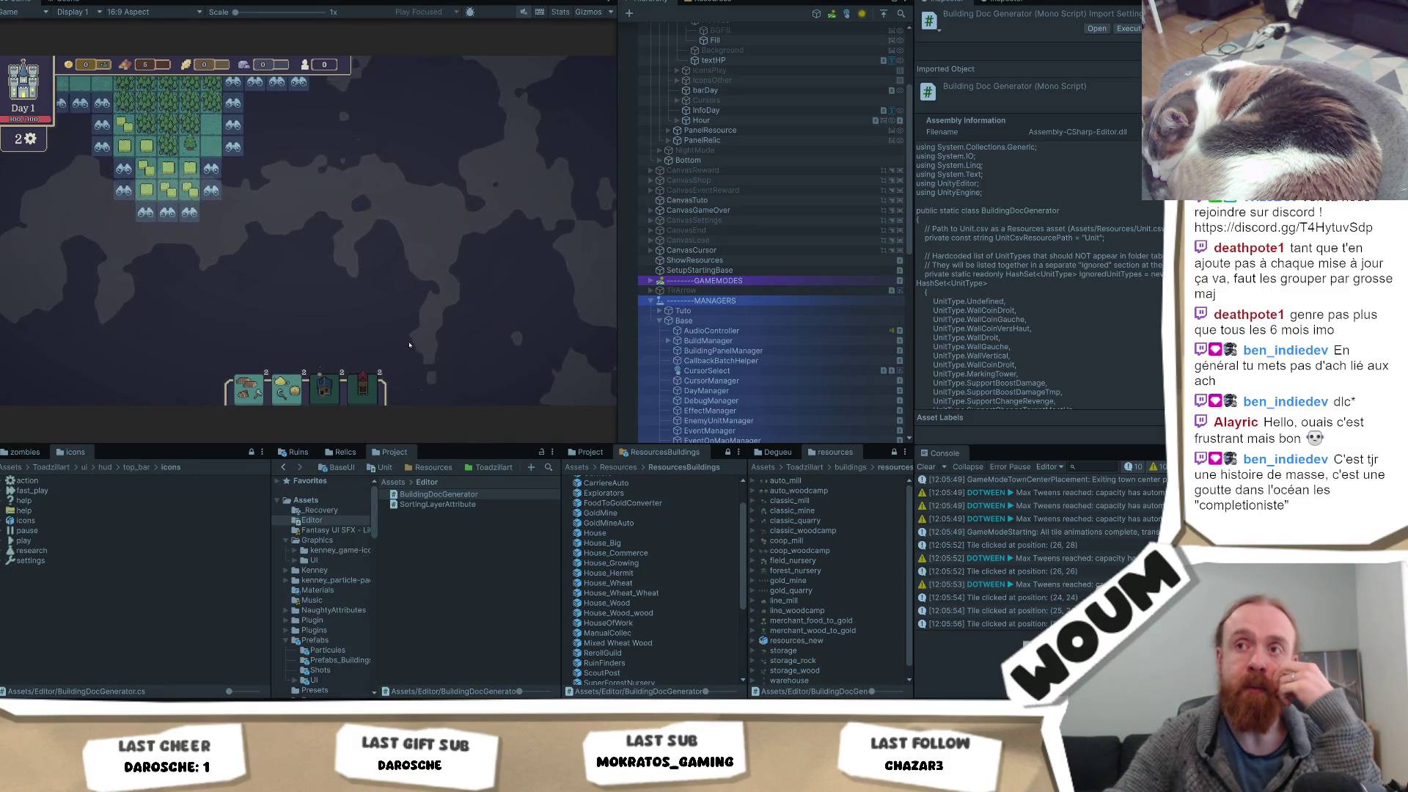
key(a)
key(s)
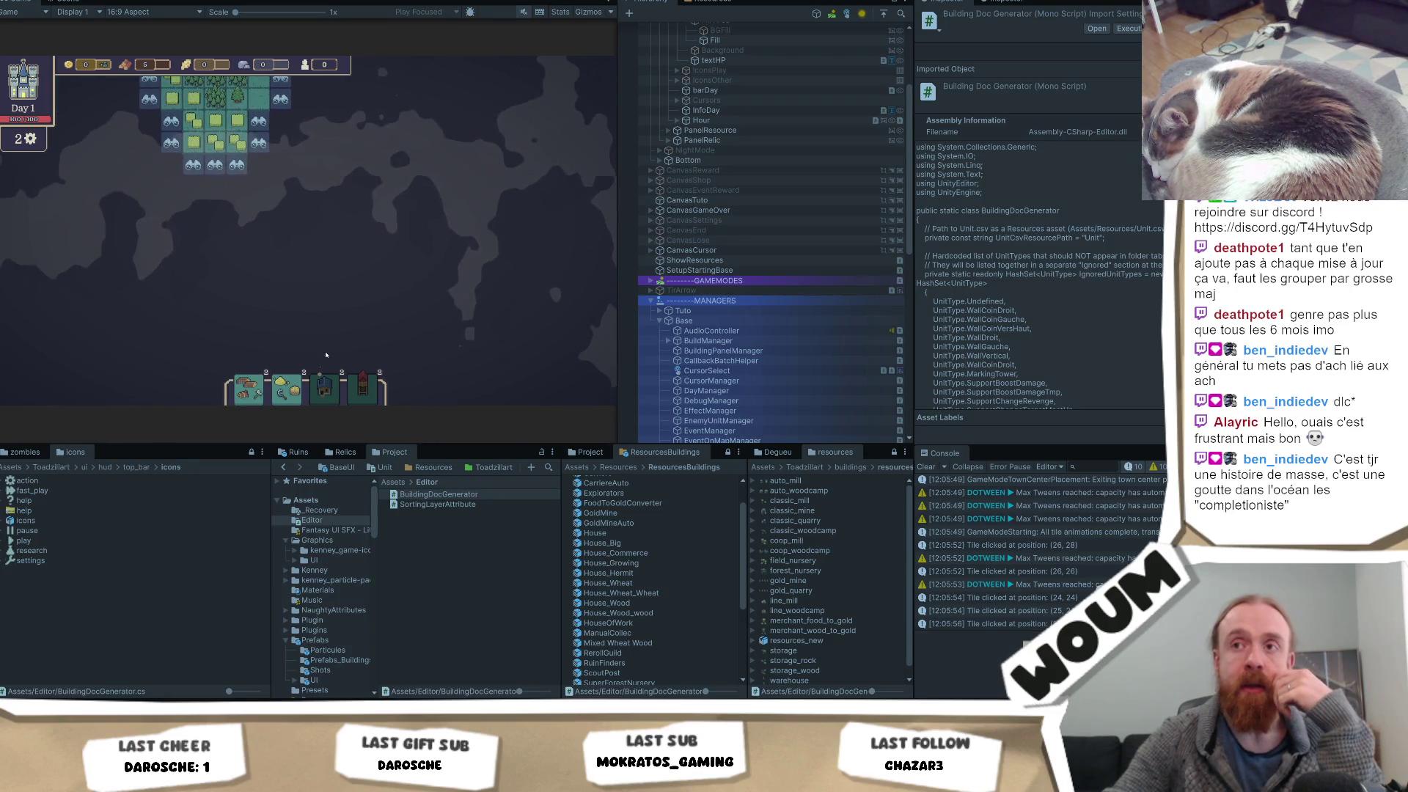
key(a)
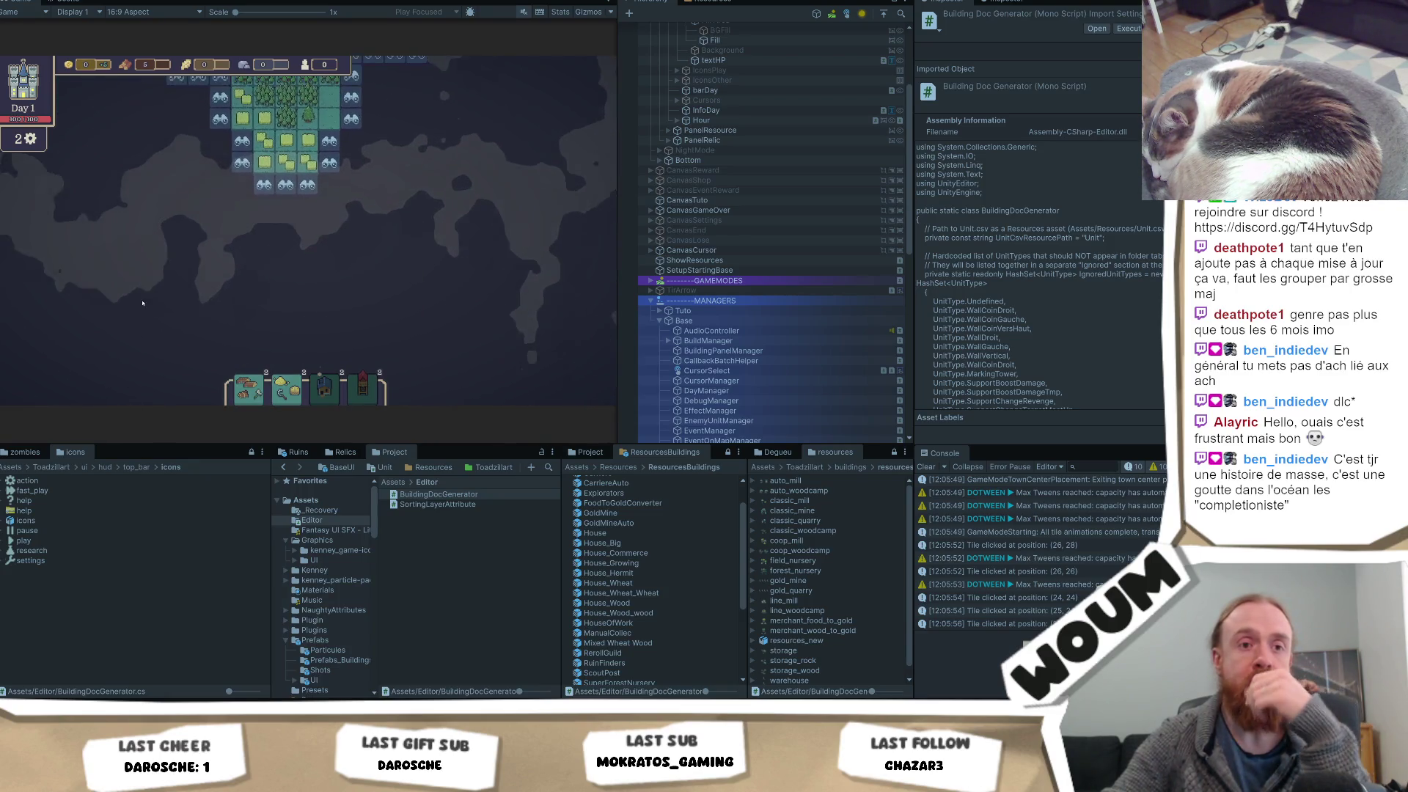
key(w)
key(d)
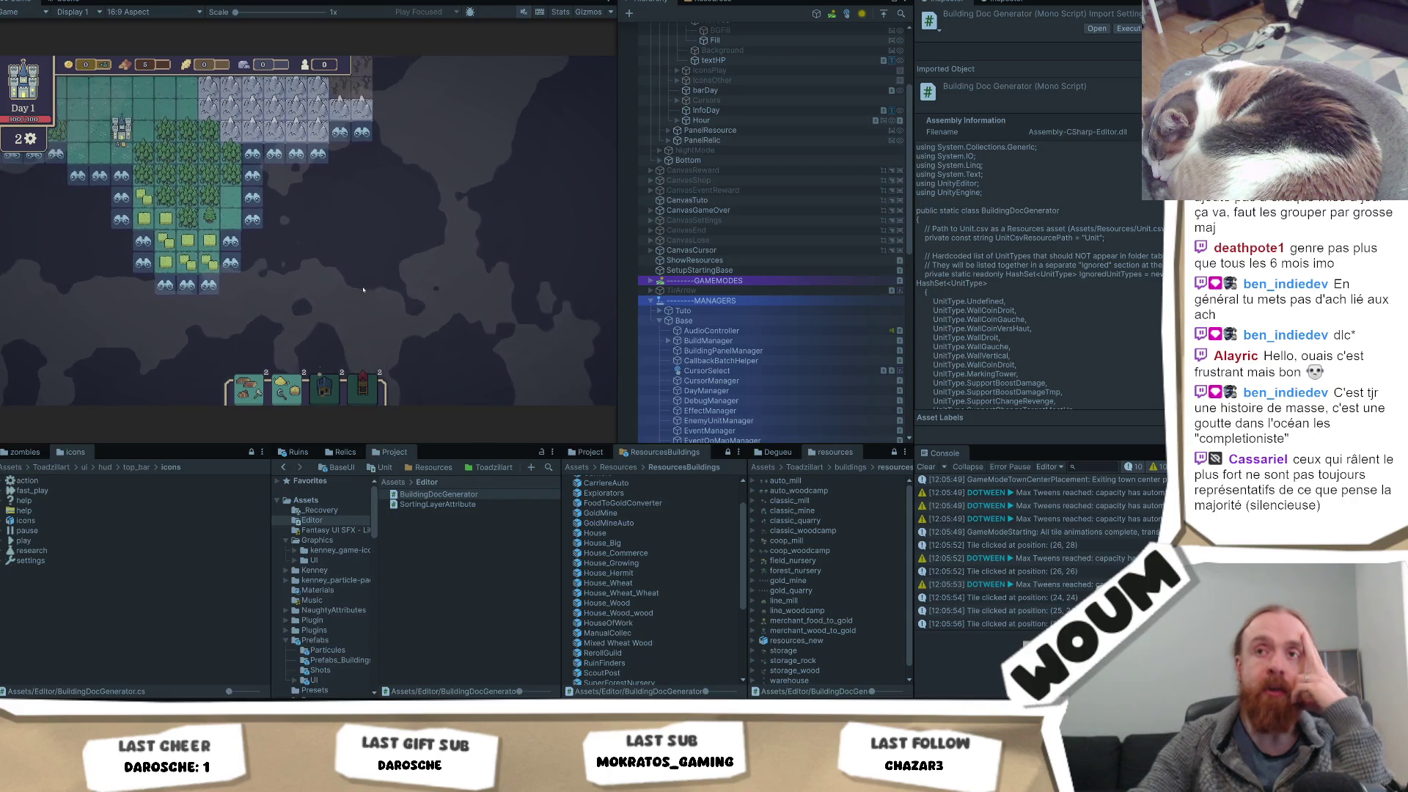
key(Up)
key(Left)
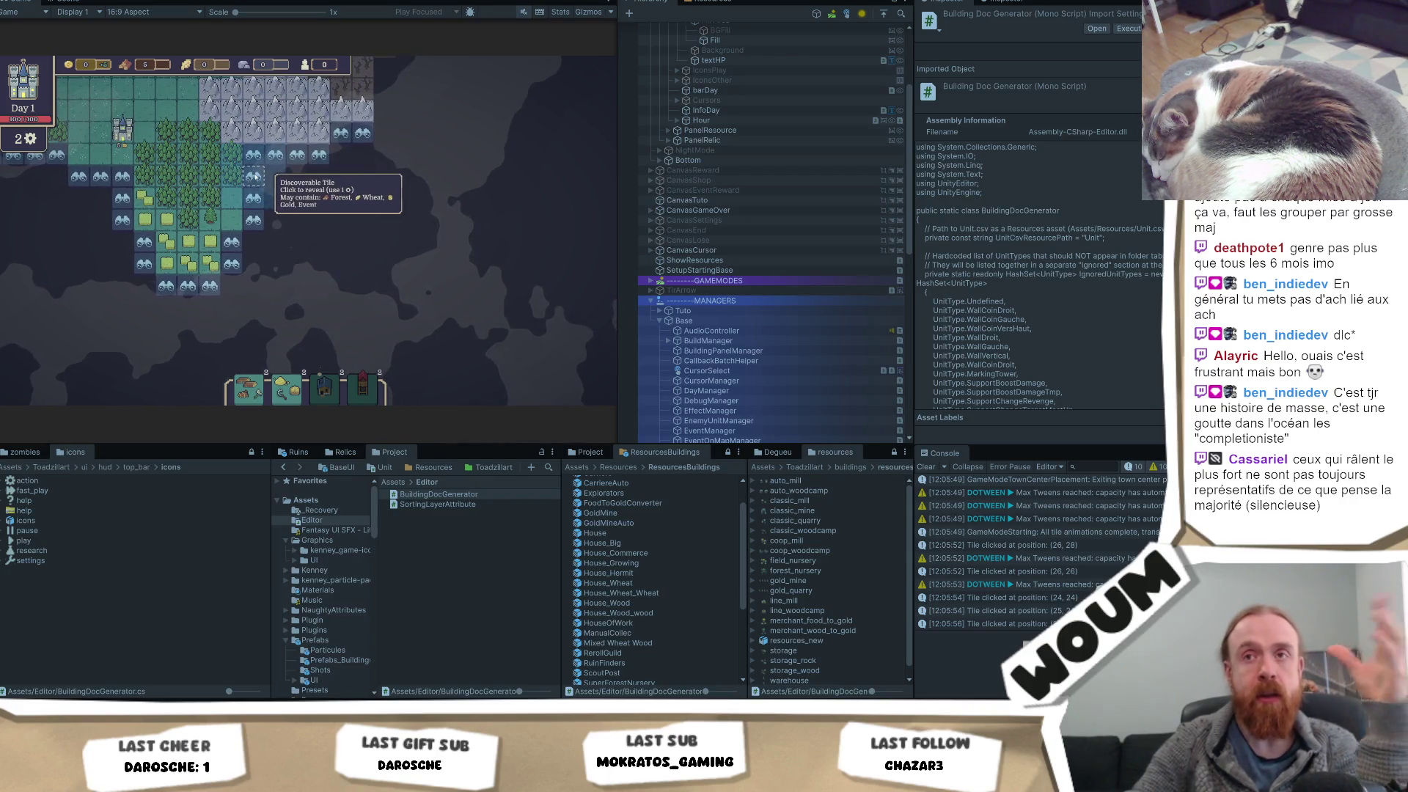
Reveal the discoverable tile beside the forest, exposing forest and plain tiles
click(253, 176)
scroll(352, 204, up, 2)
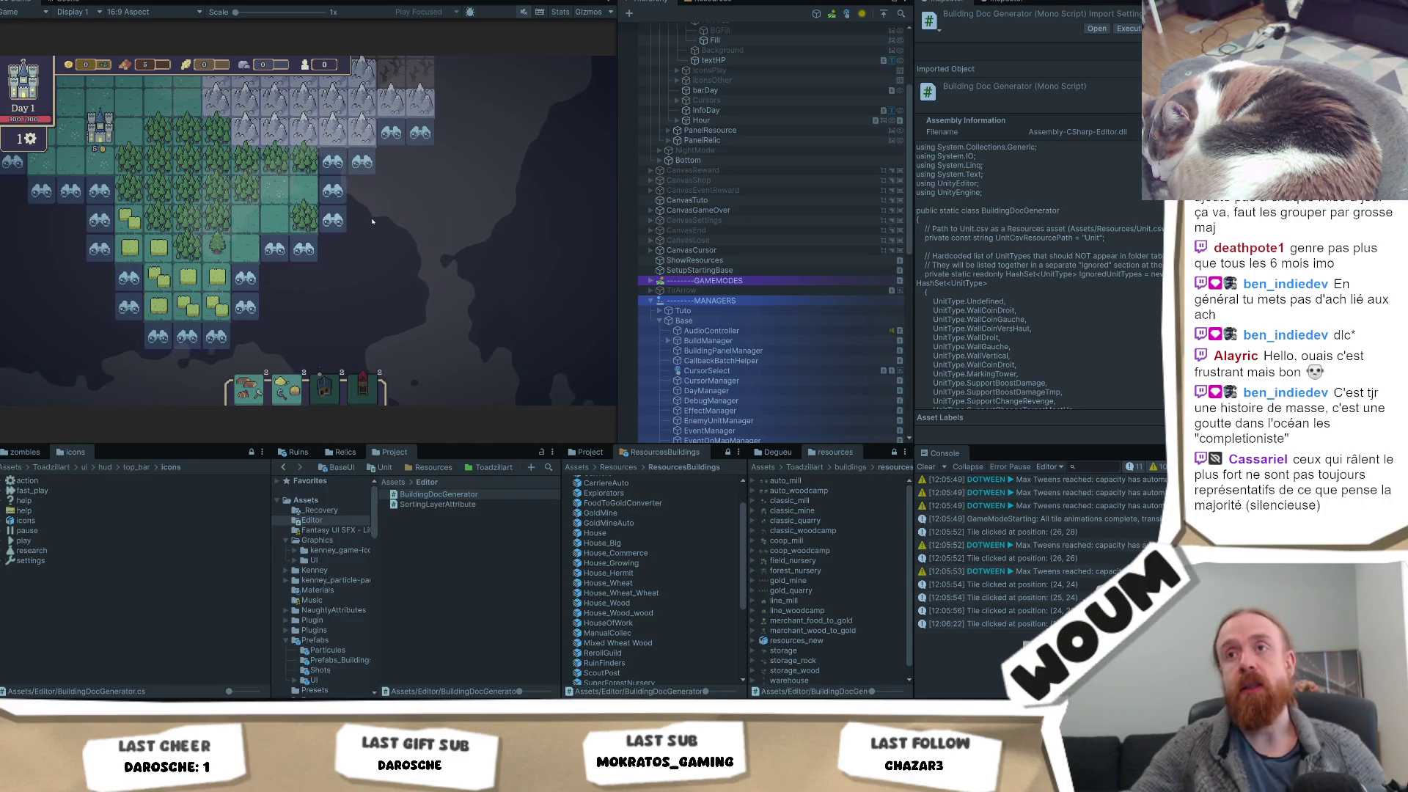
mouse_move(336, 194)
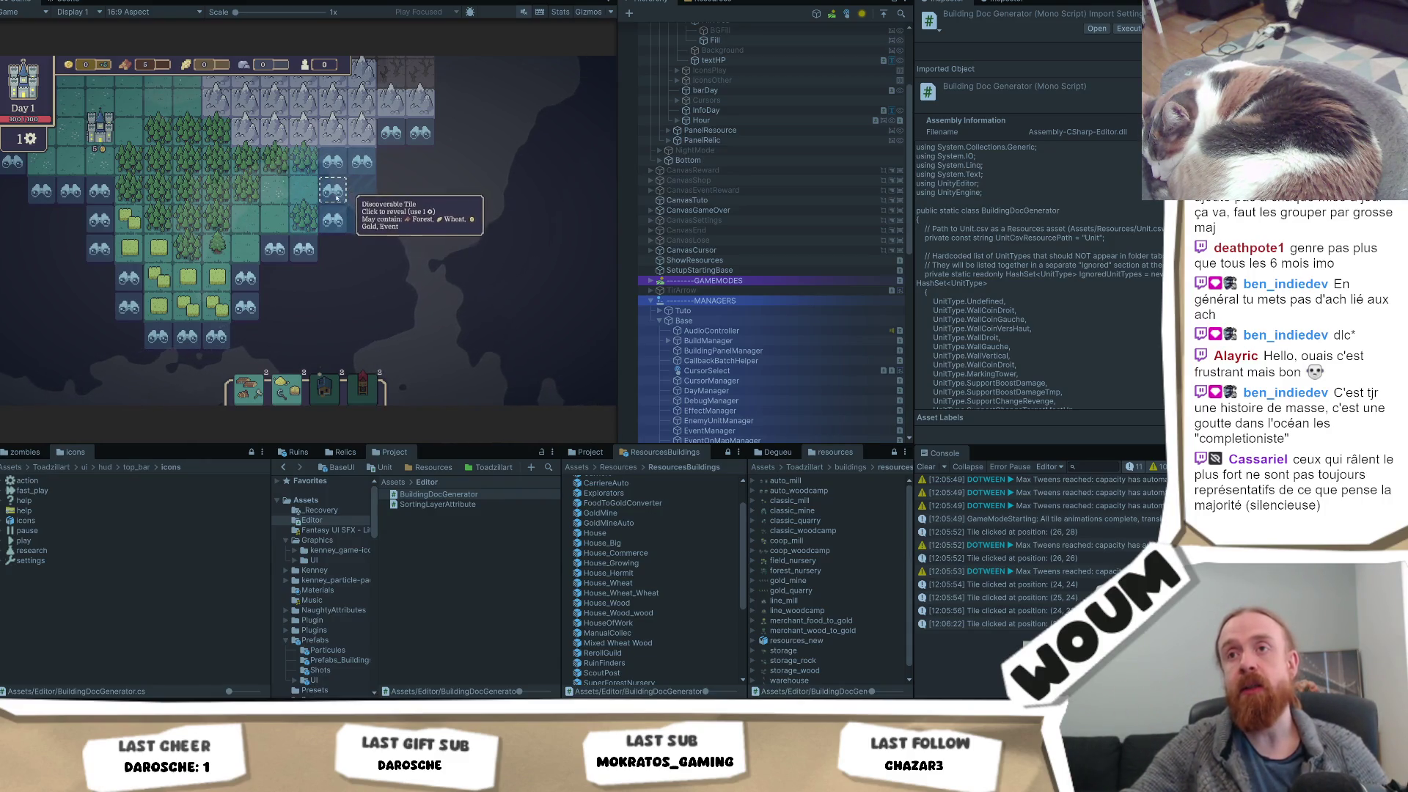
scroll(407, 237, down, 3)
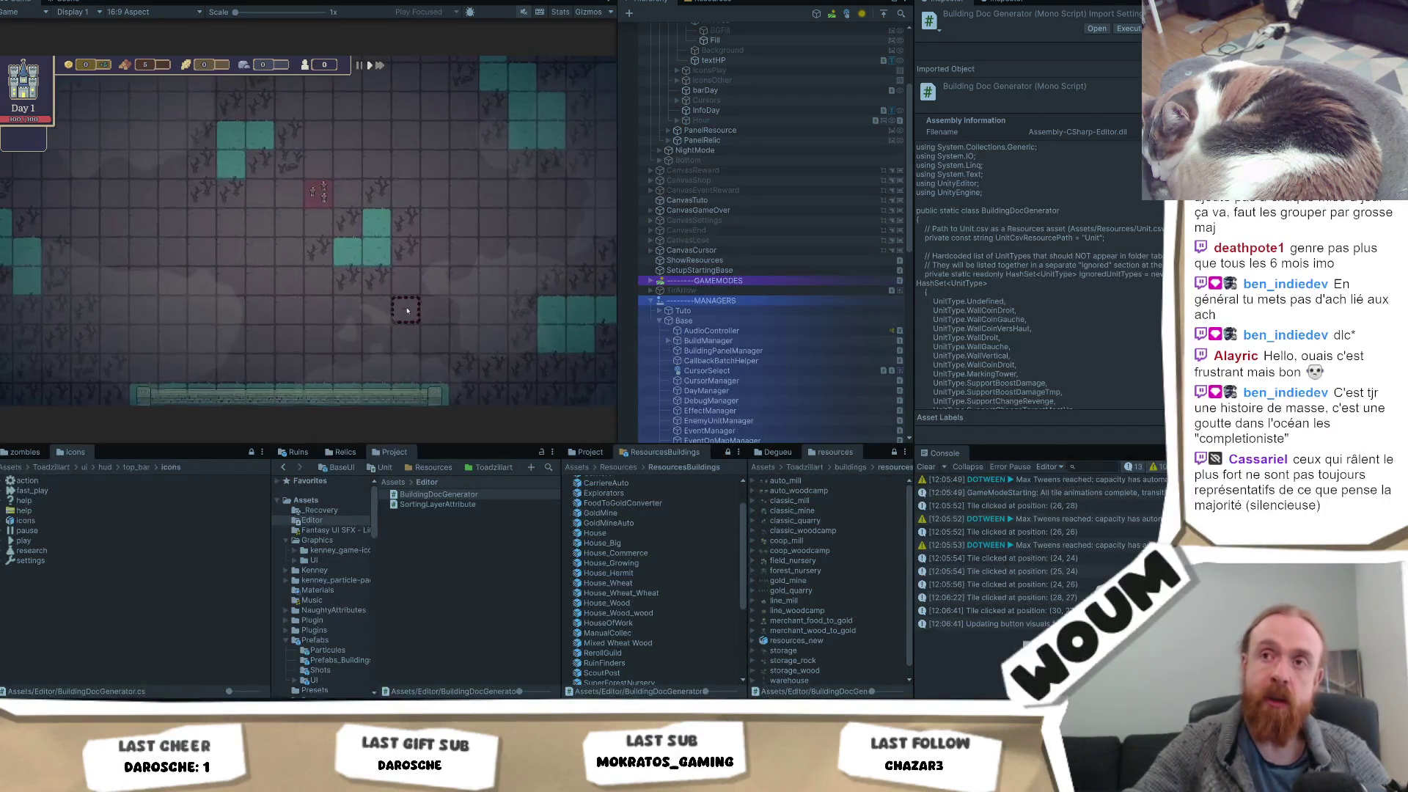
Take the Timber Camp from the construction reward
scroll(470, 333, up, 3)
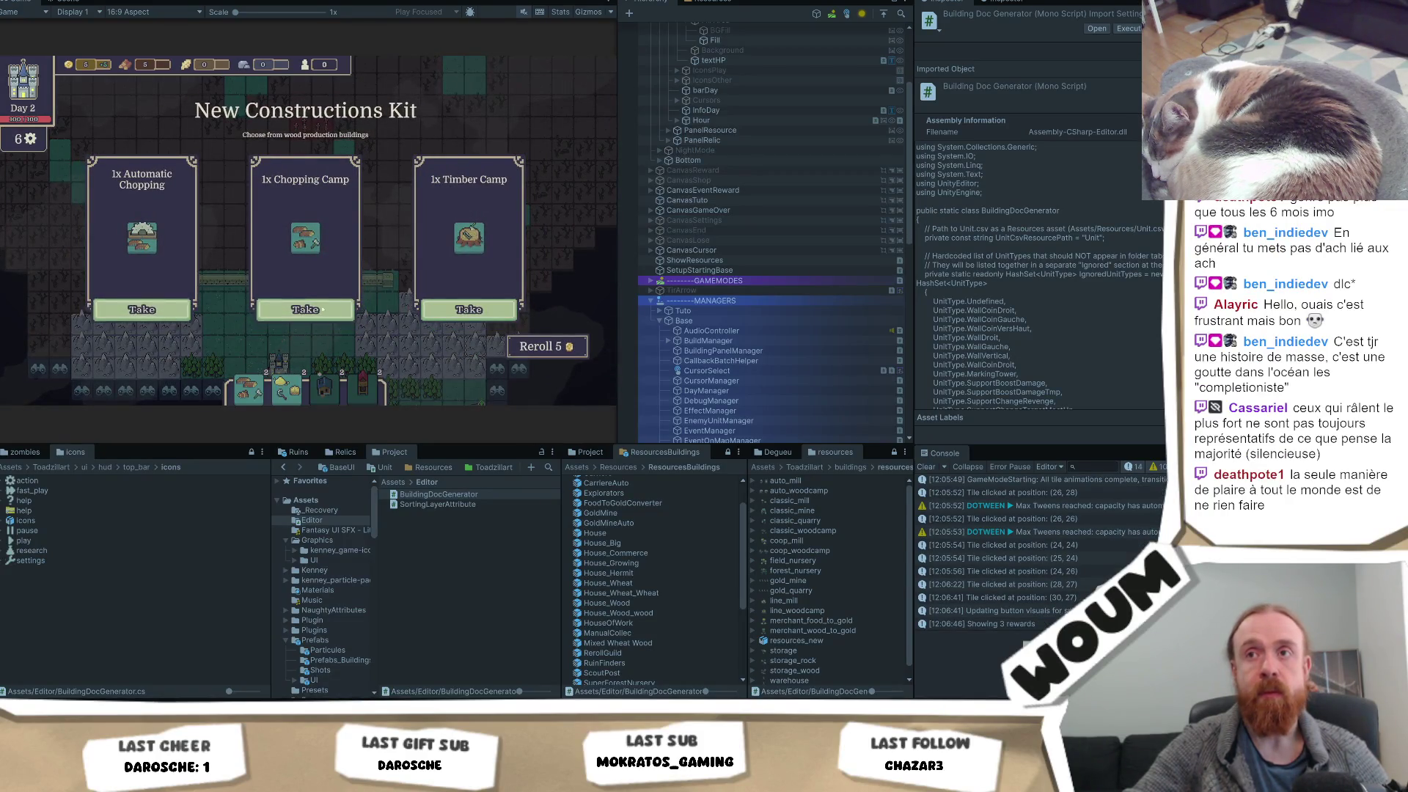
click(512, 311)
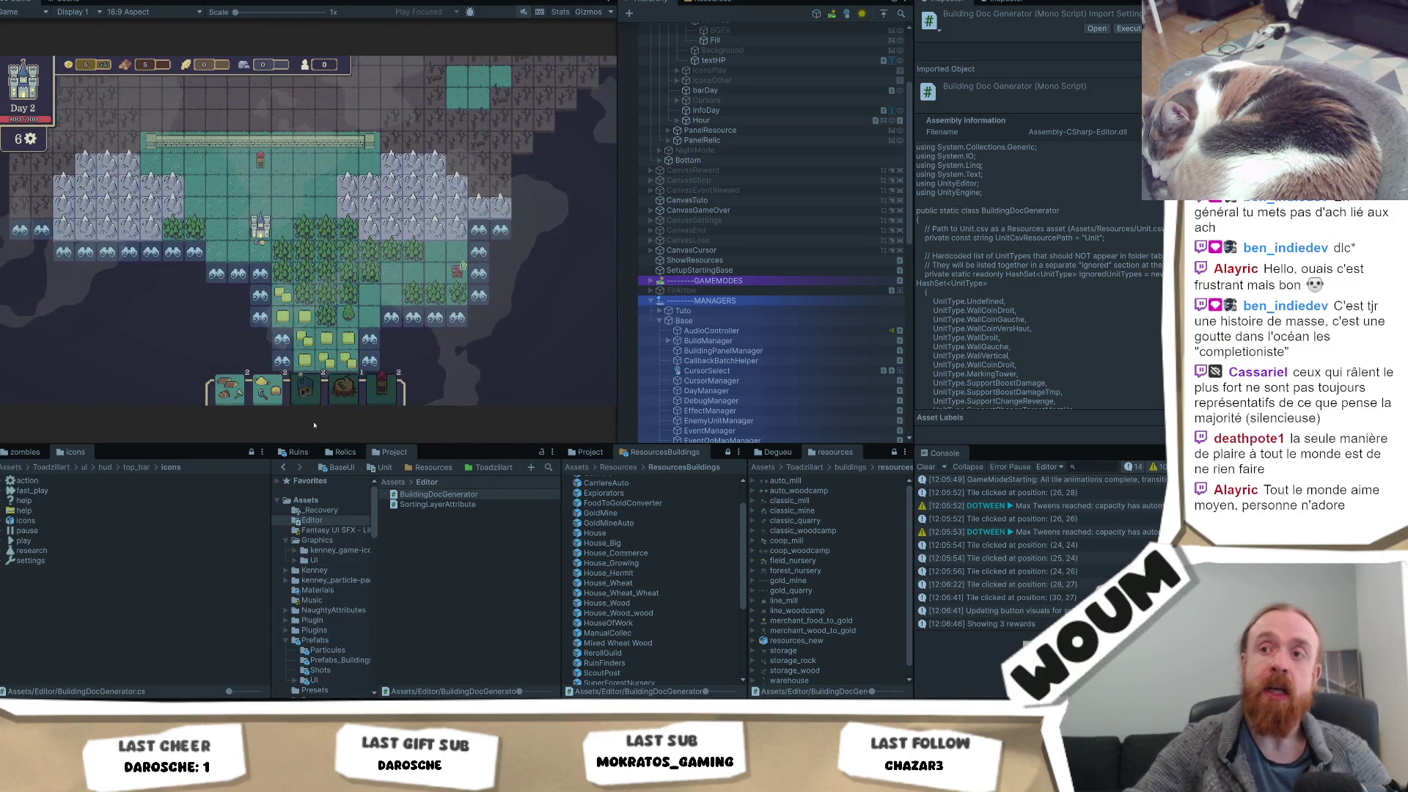
scroll(353, 299, up, 1)
scroll(353, 299, up, 1)
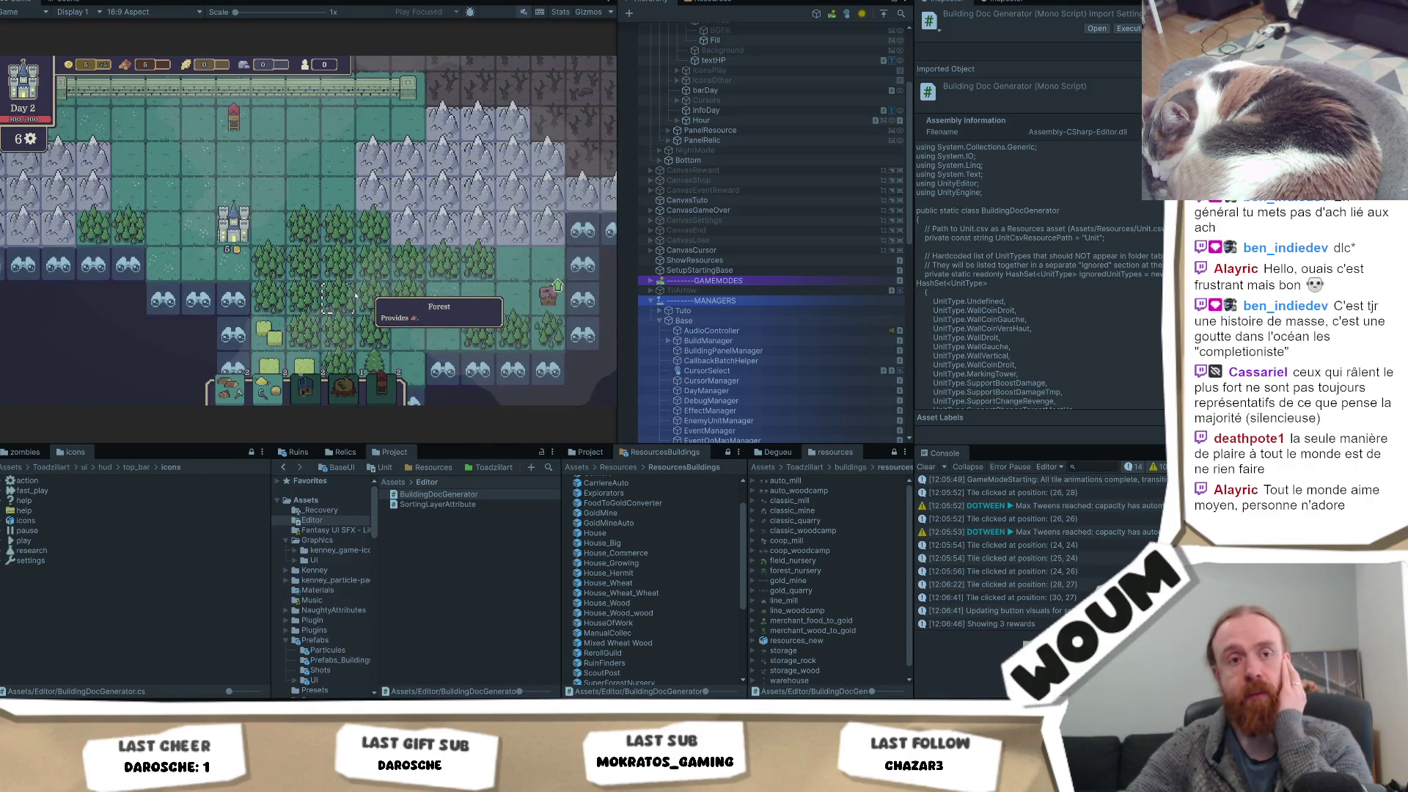
Build a Chopping Camp on a forest tile beside the castle
click(307, 268)
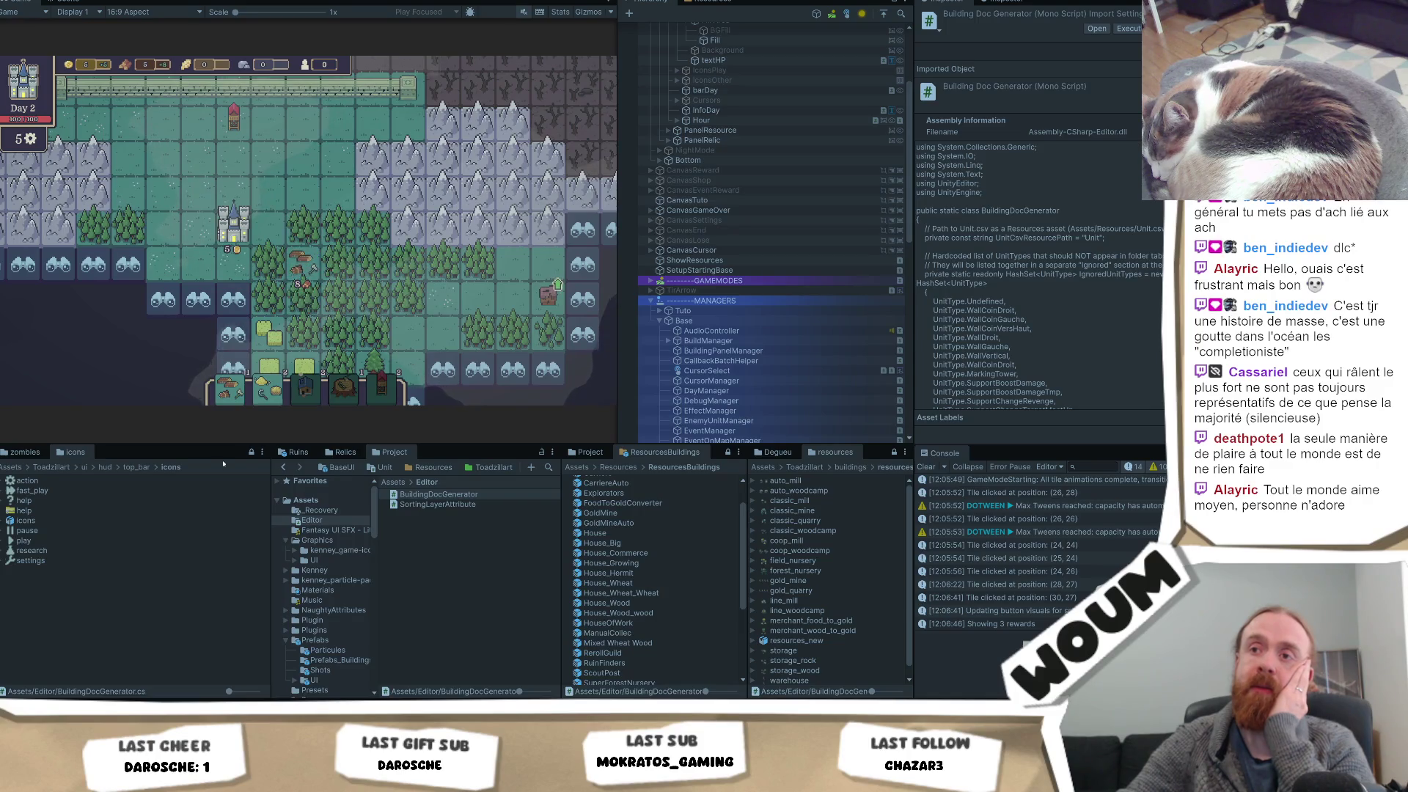
scroll(360, 285, up, 1)
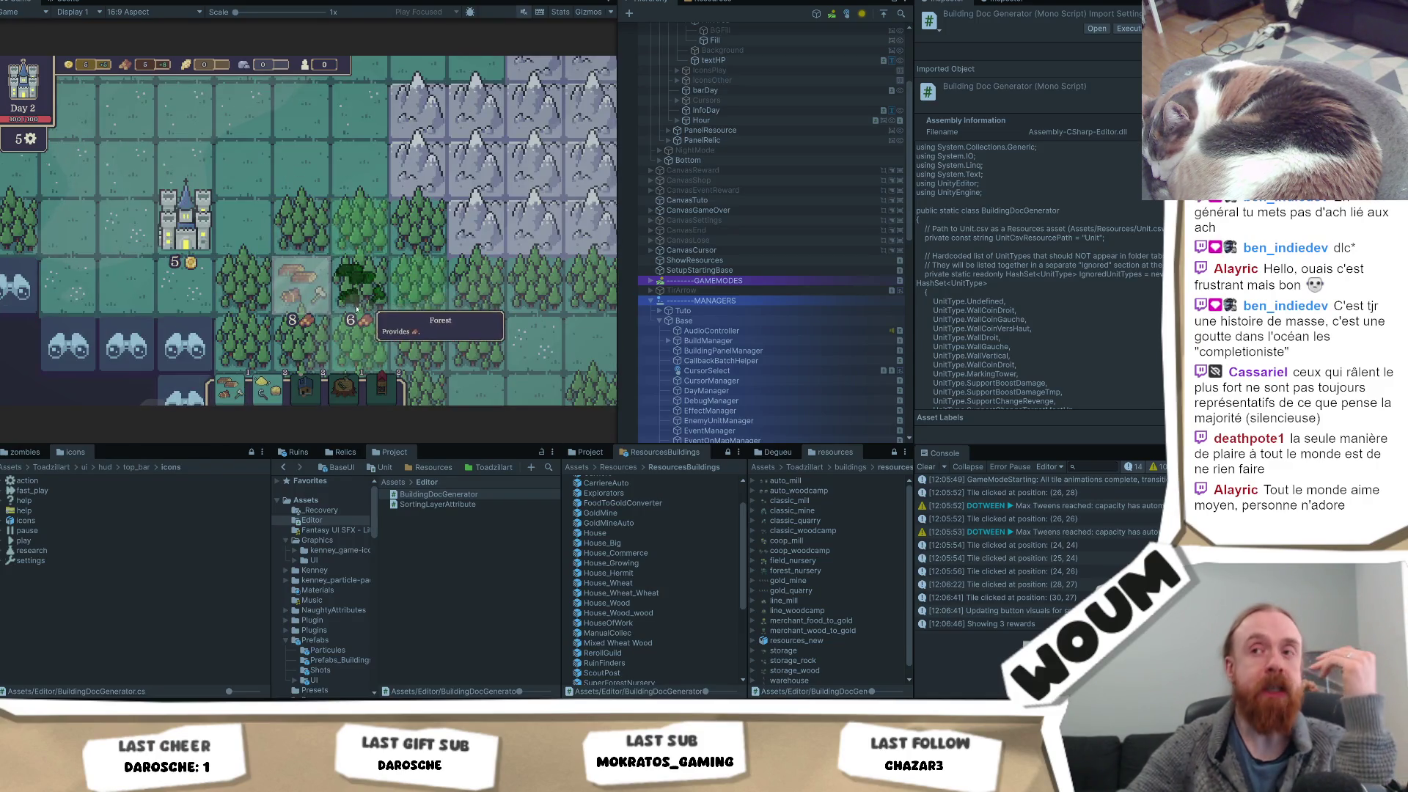
scroll(222, 400, down, 2)
click(222, 400)
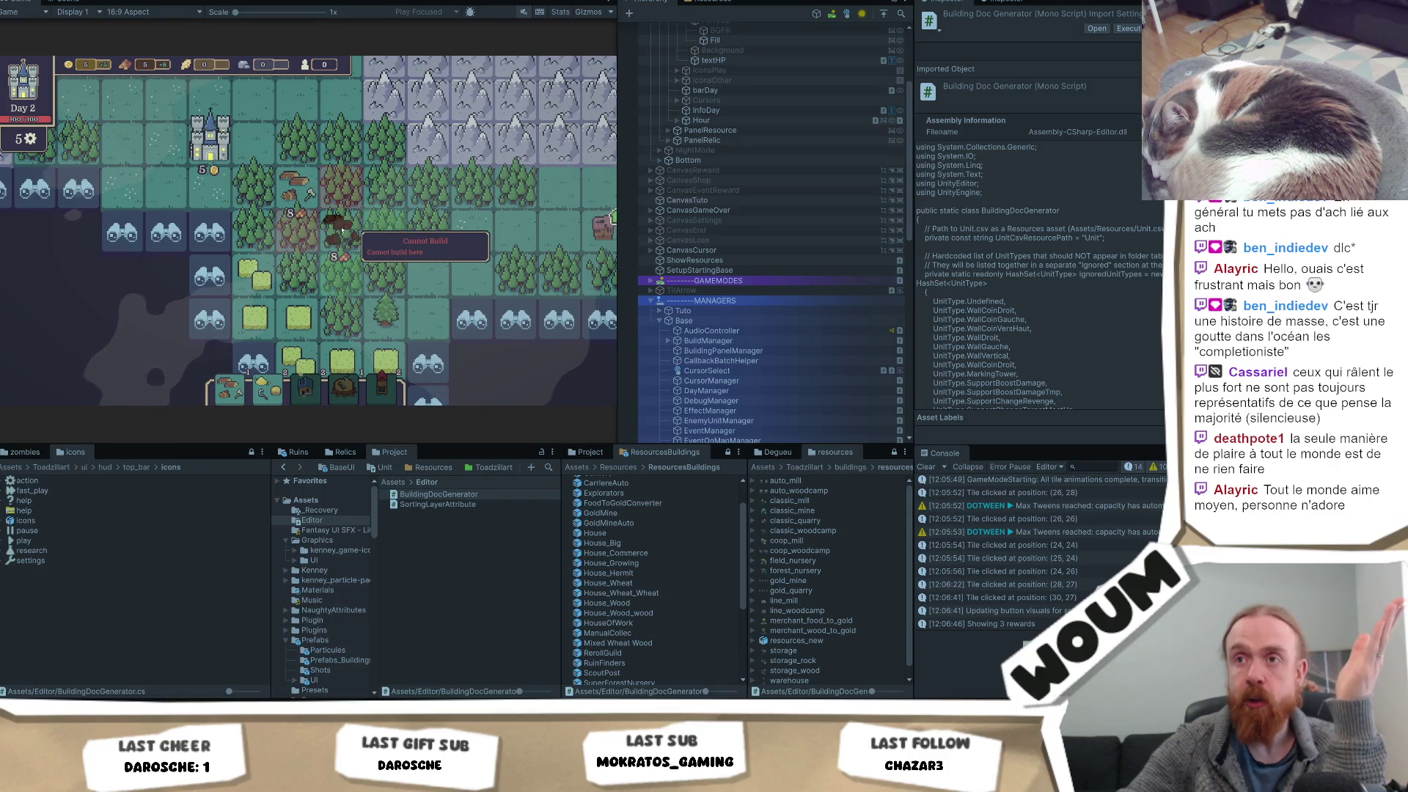
scroll(342, 231, up, 2)
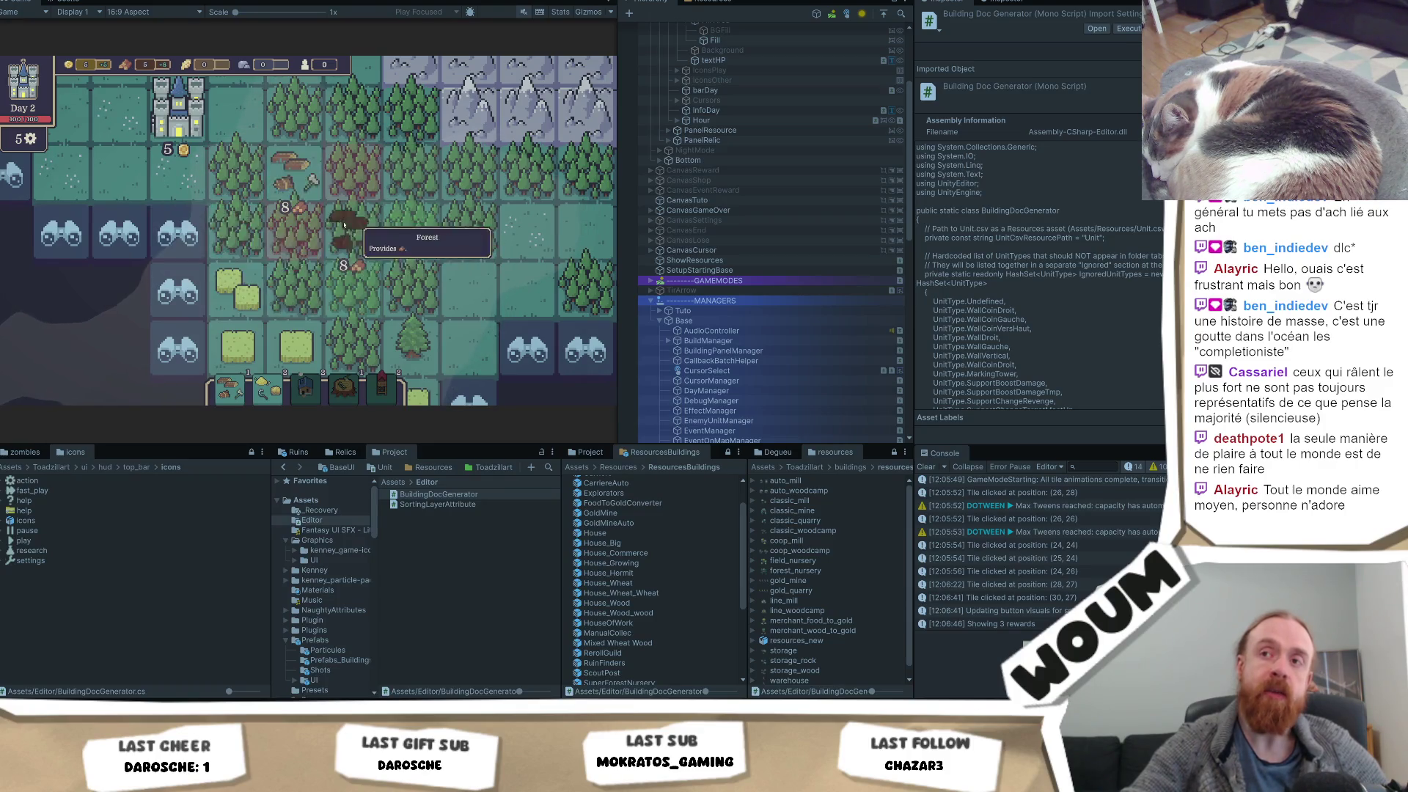
click(307, 182)
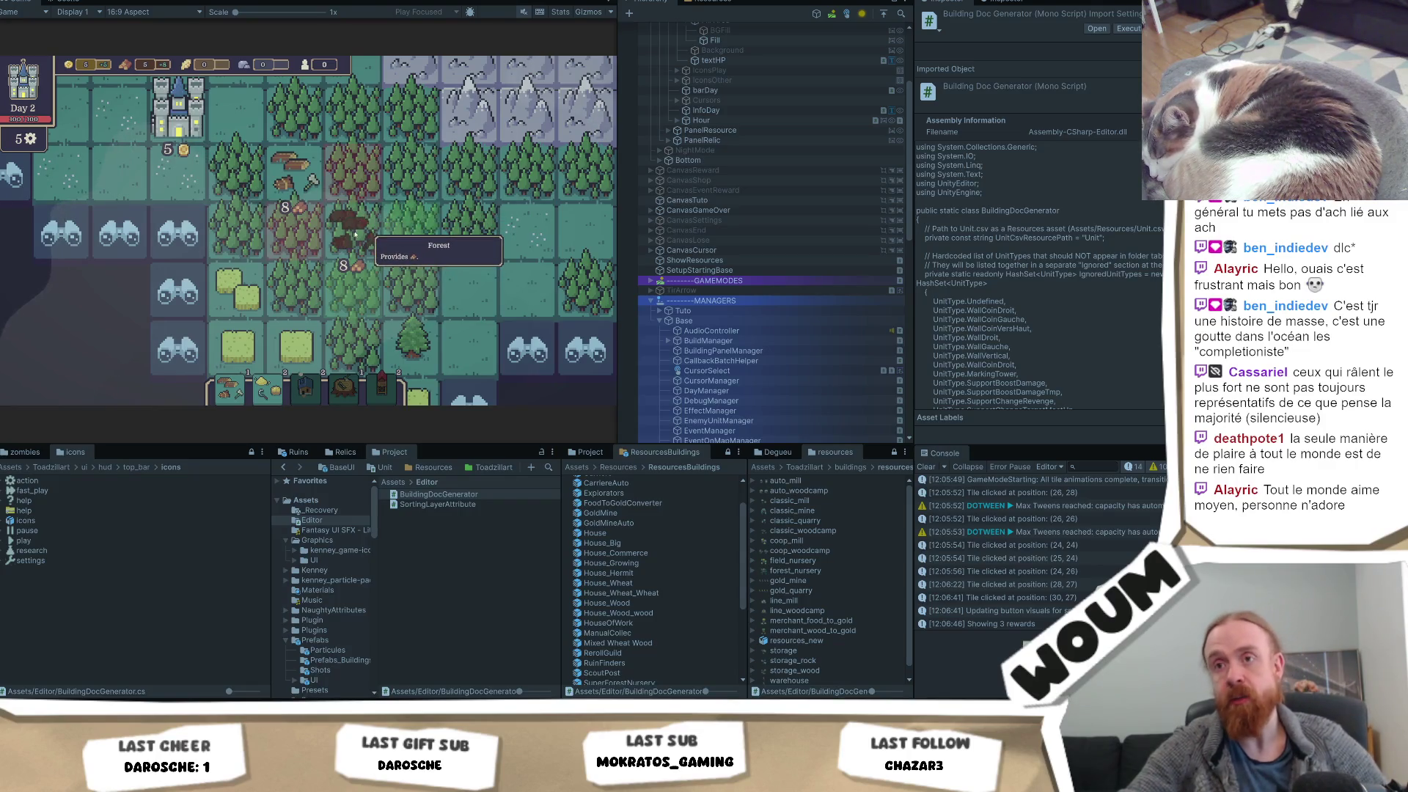
Grant extra resources with the R cheat key, cancel placement, and pick the Timber Camp card
key(r)
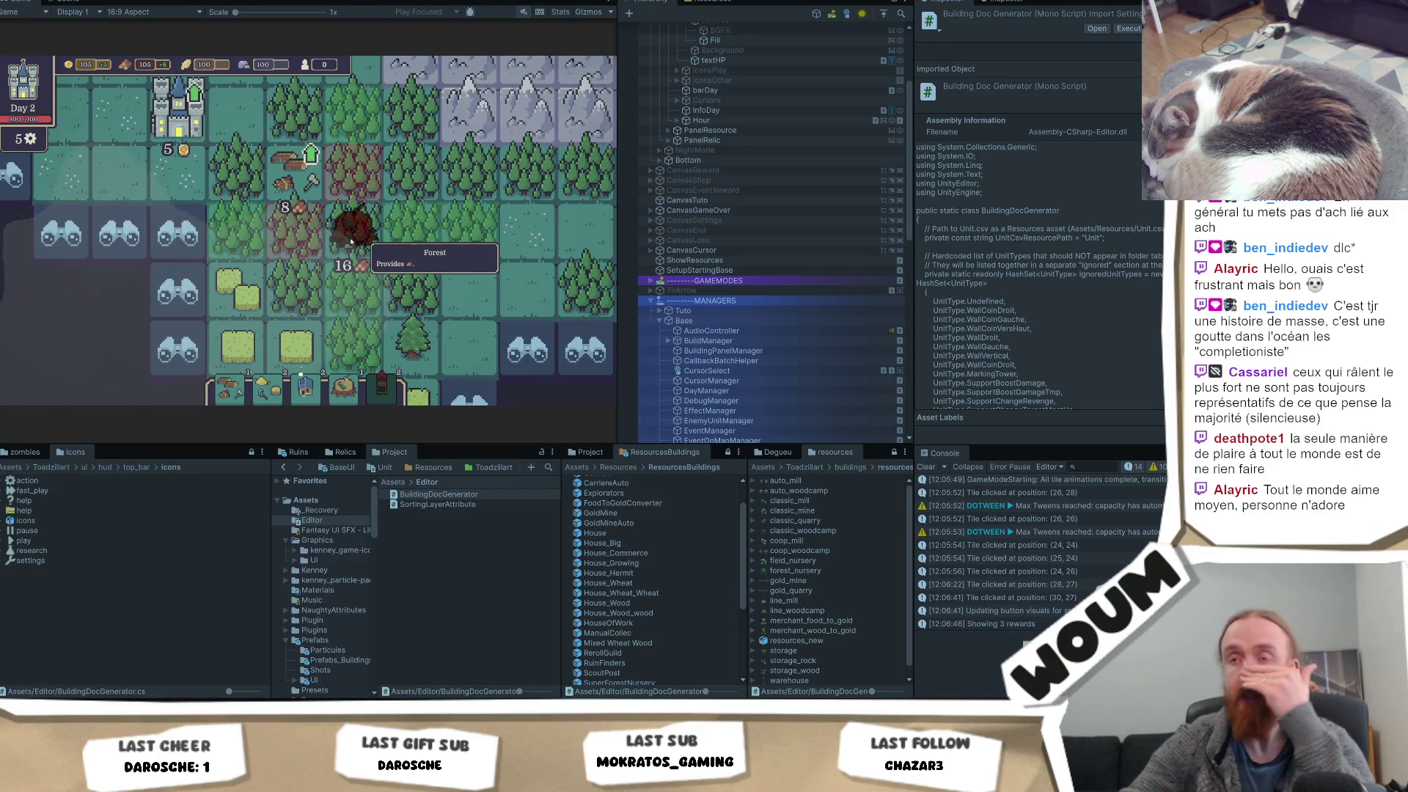
right_click(351, 242)
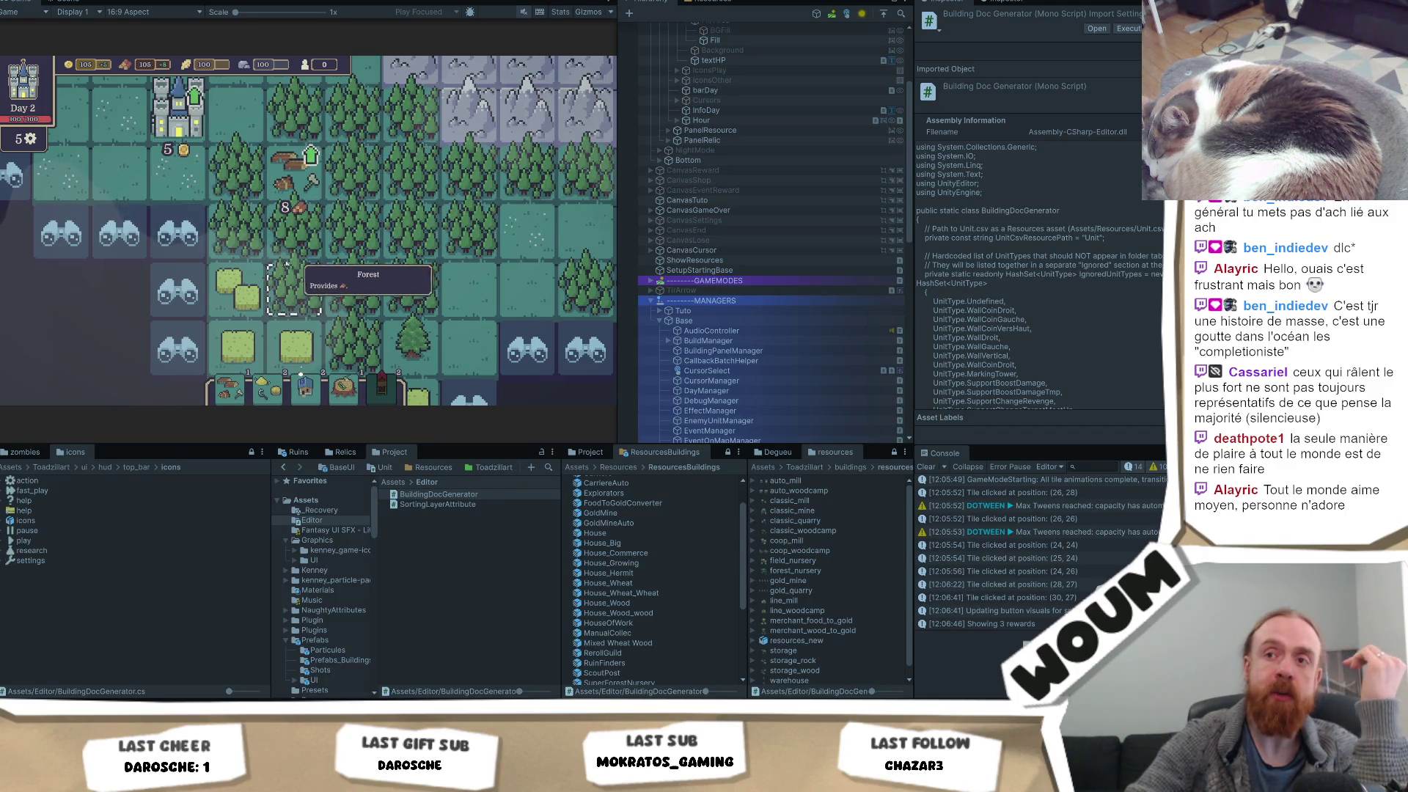
click(354, 384)
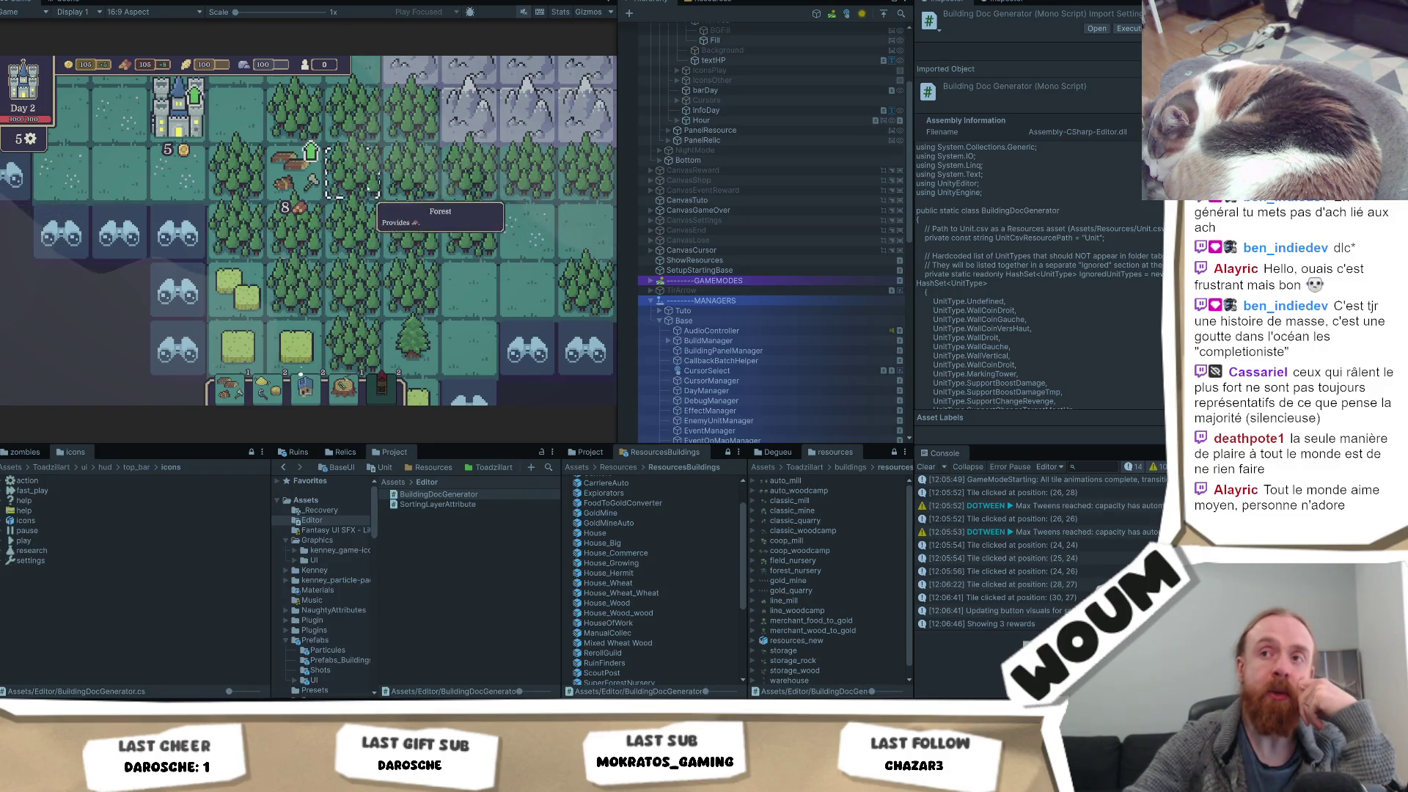
click(343, 387)
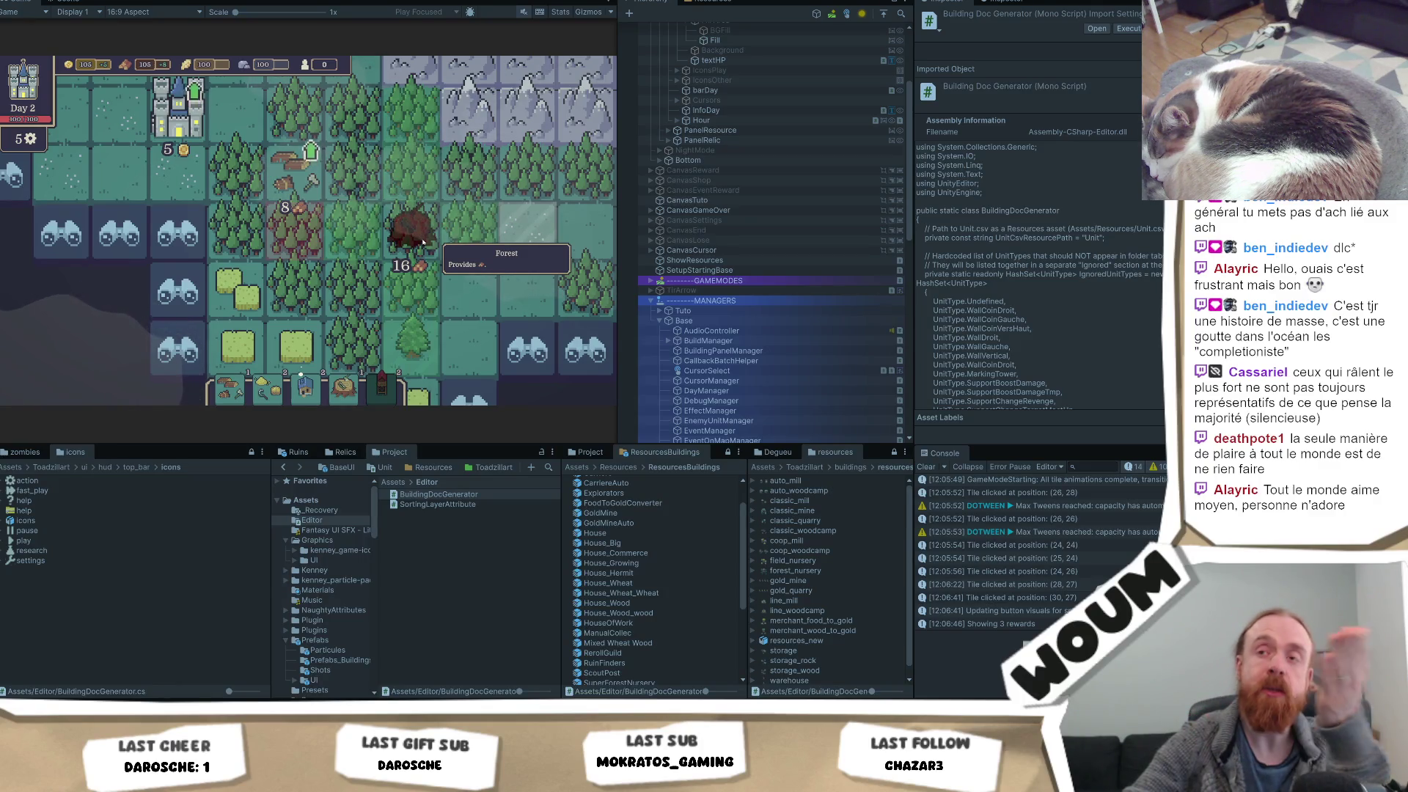
mouse_move(353, 384)
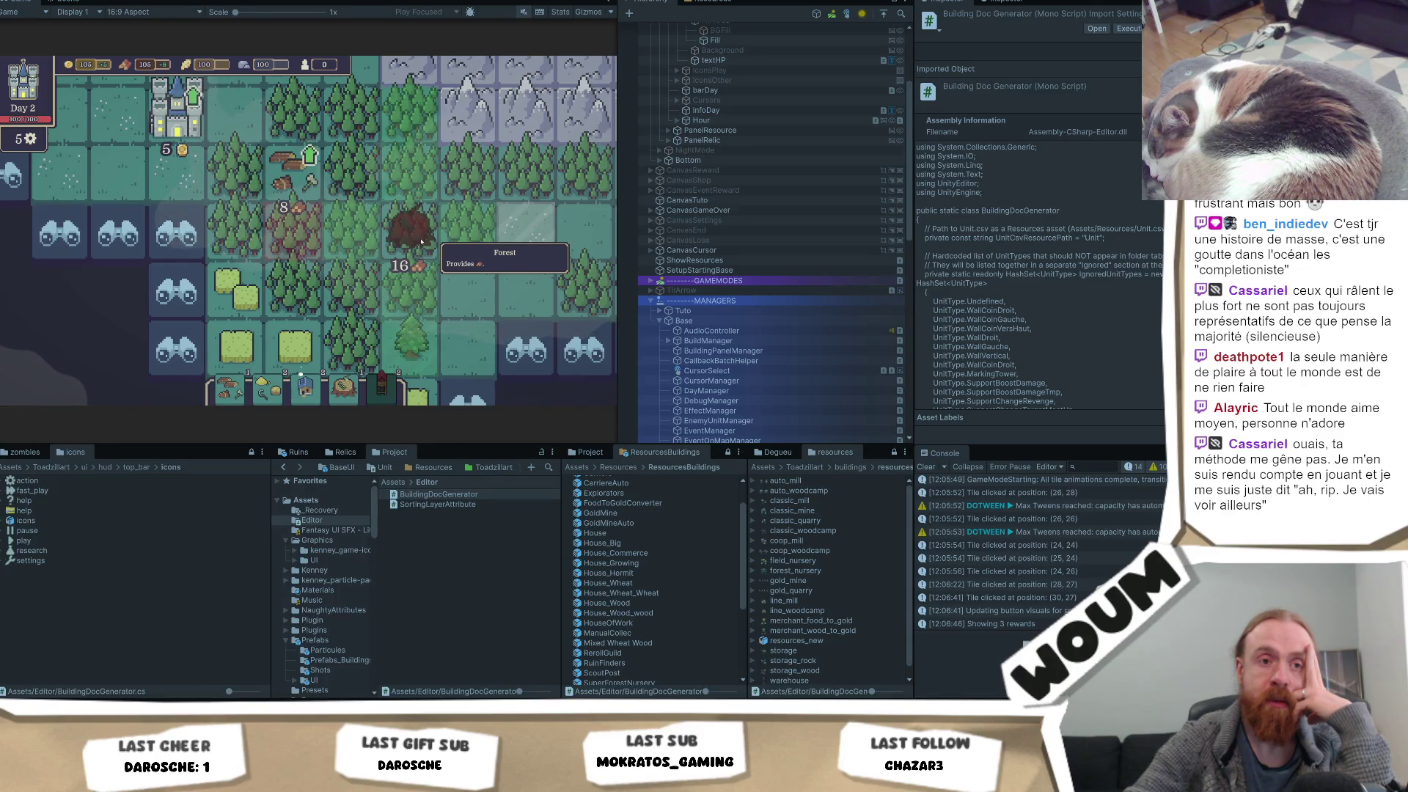
scroll(418, 246, down, 3)
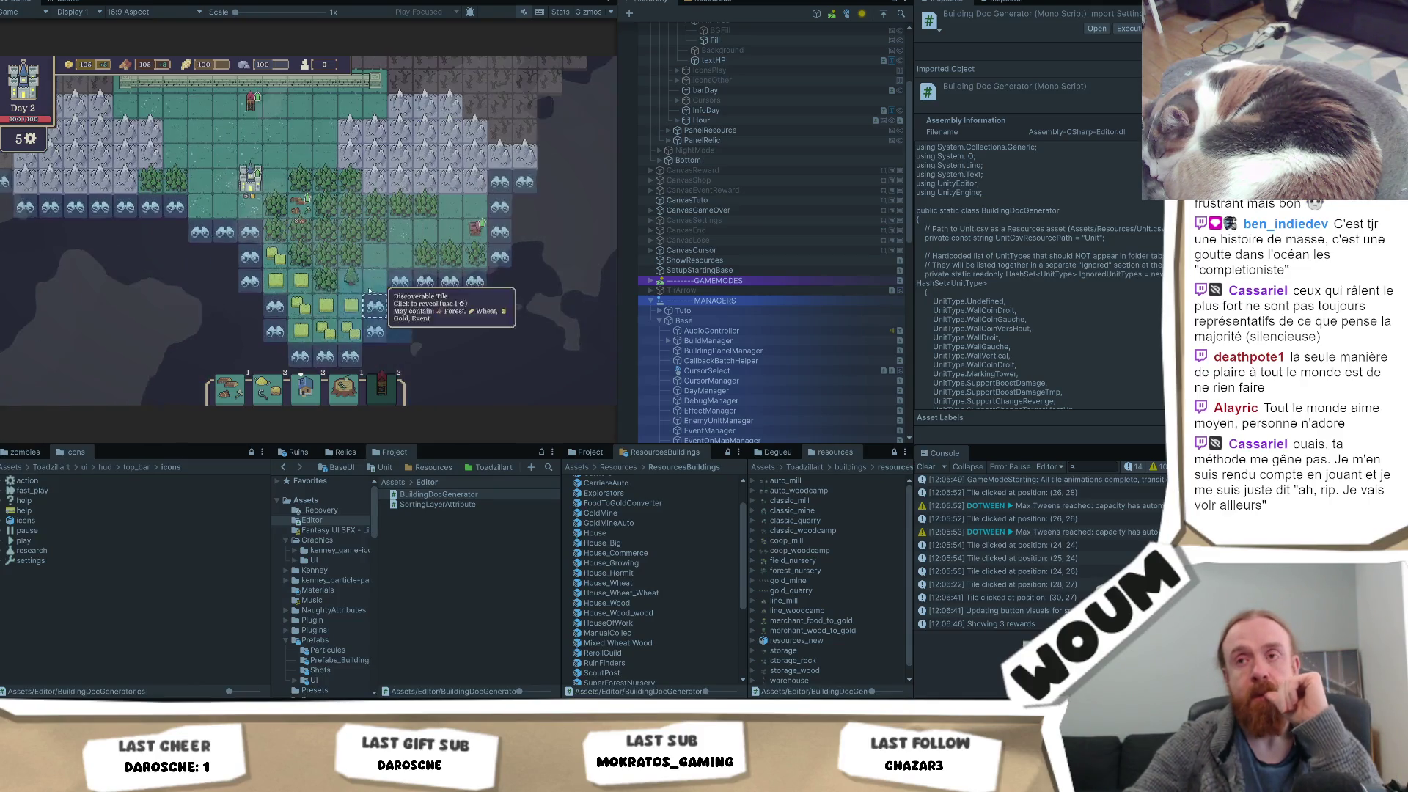
scroll(369, 291, up, 2)
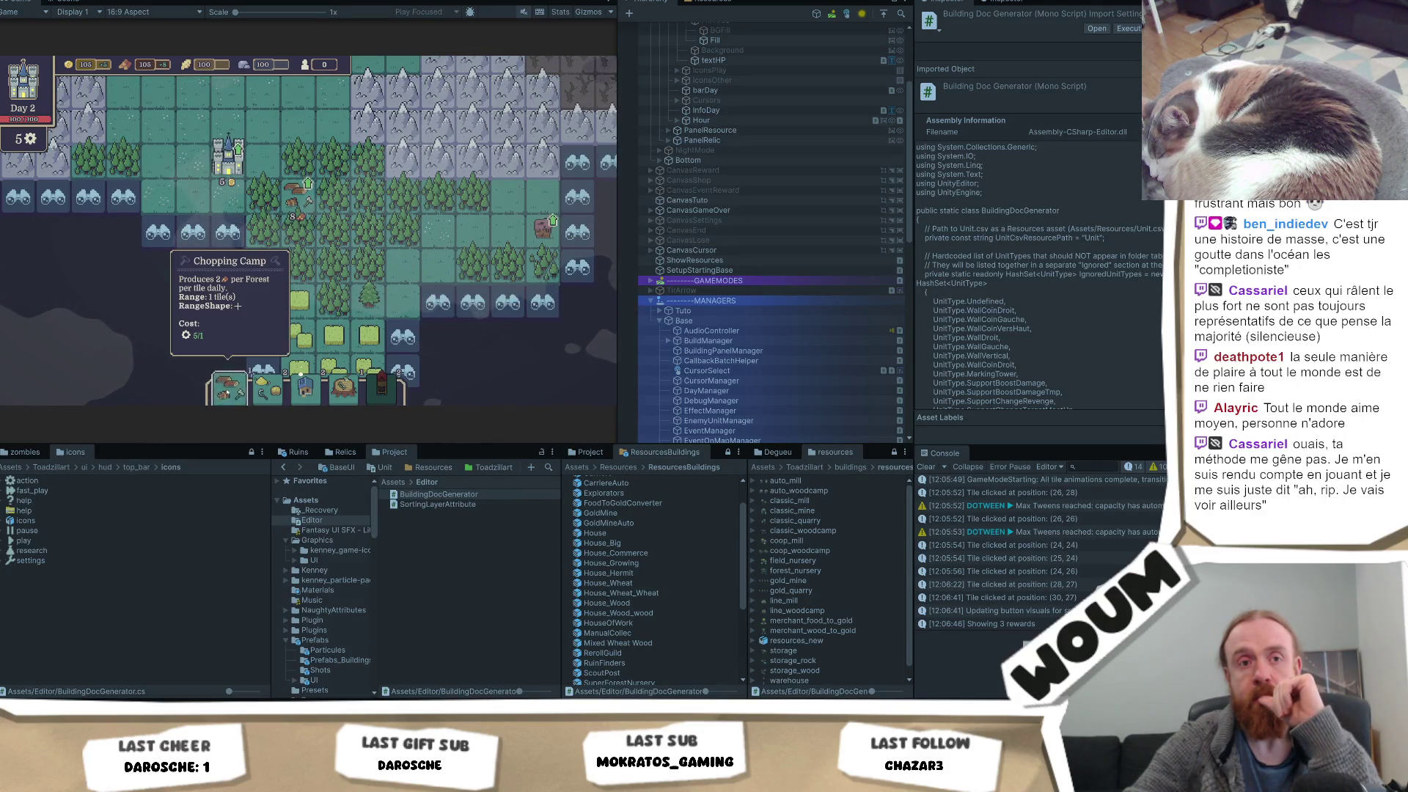
scroll(345, 242, up, 2)
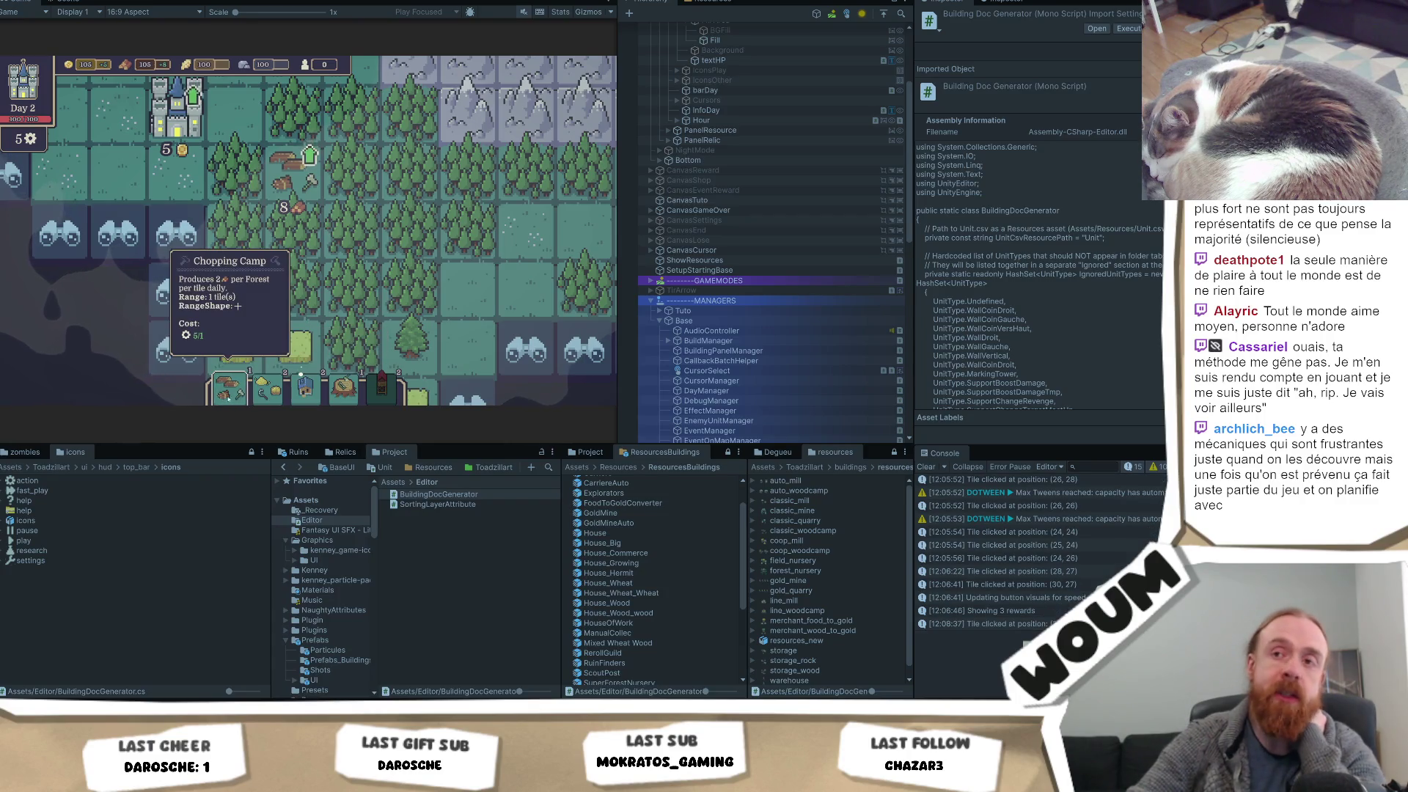
click(351, 225)
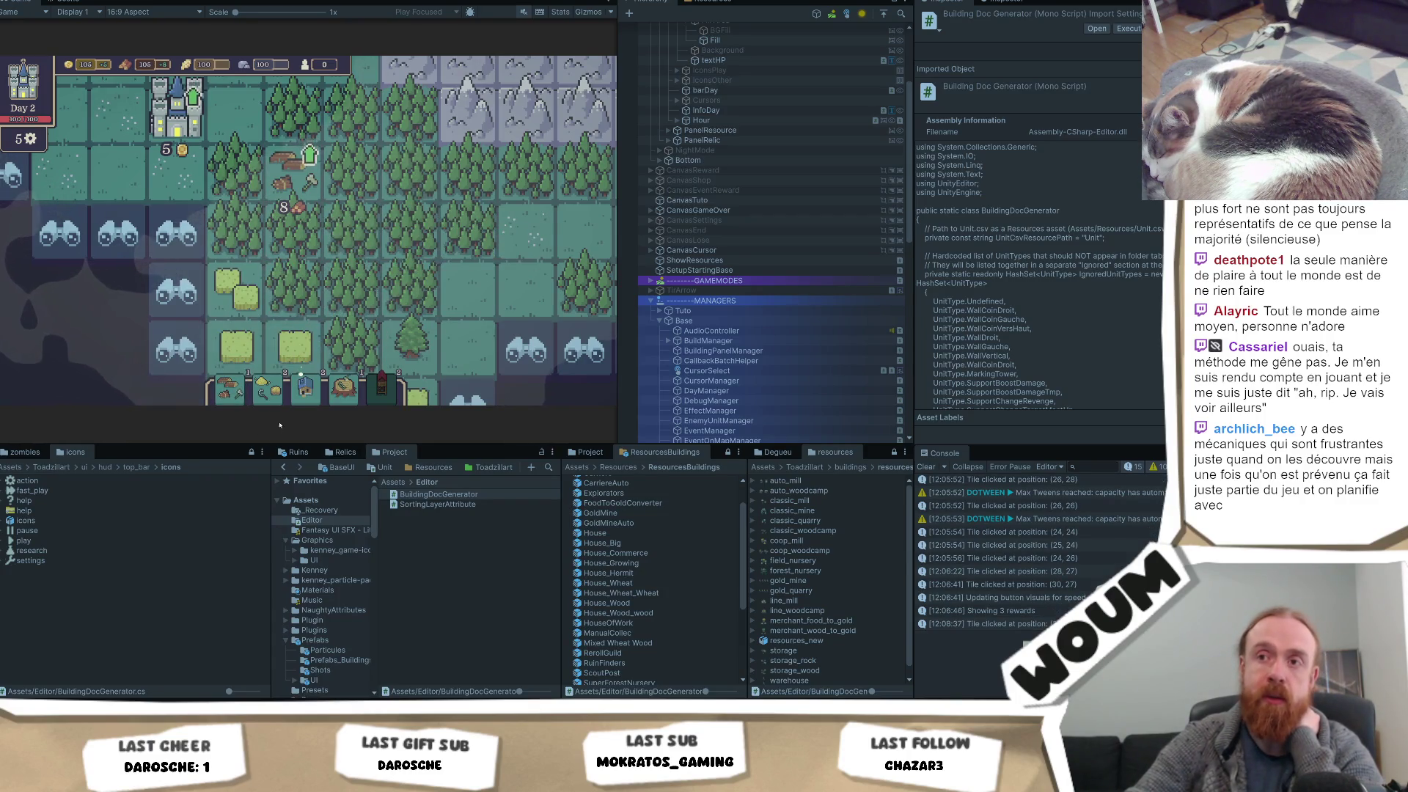
mouse_move(268, 396)
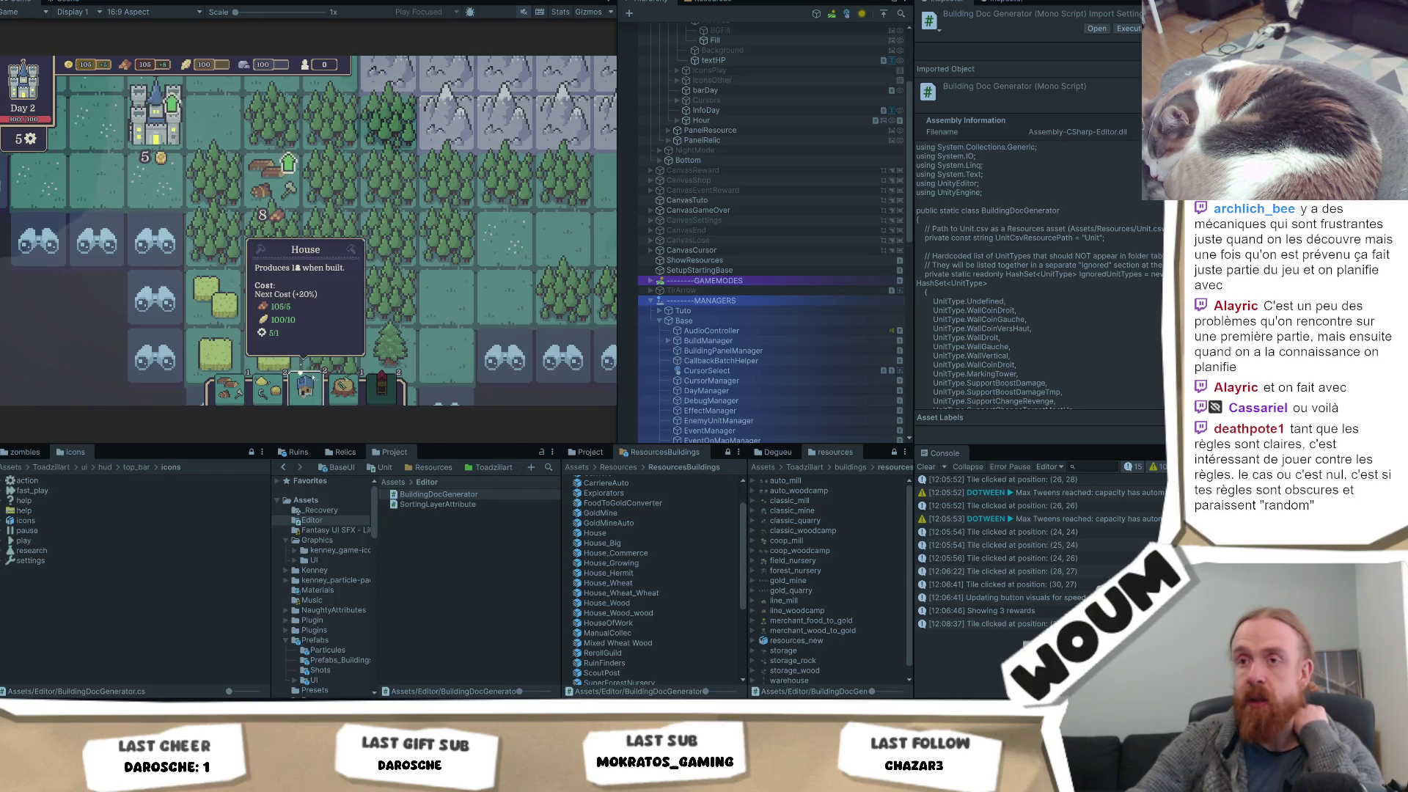
click(343, 385)
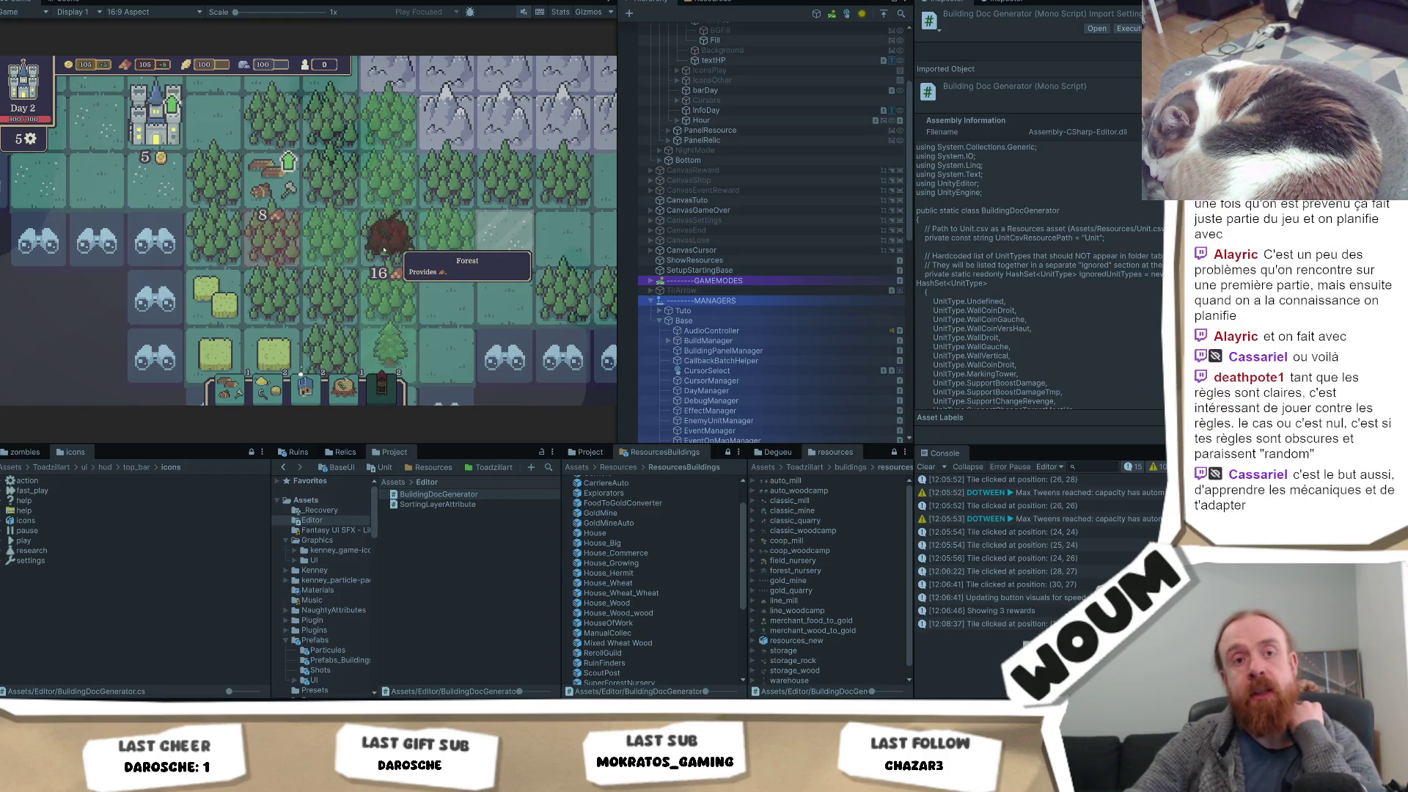
right_click(383, 250)
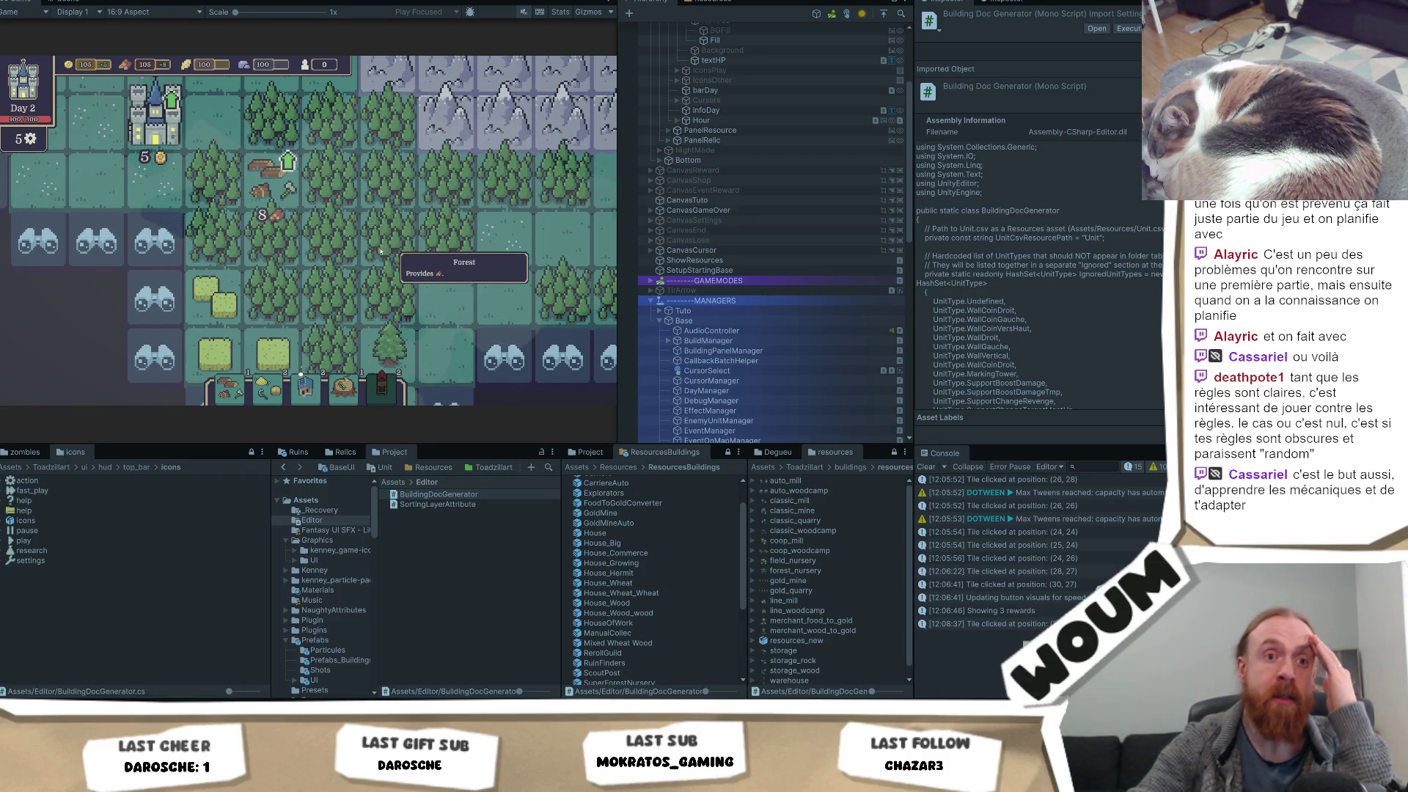
click(349, 390)
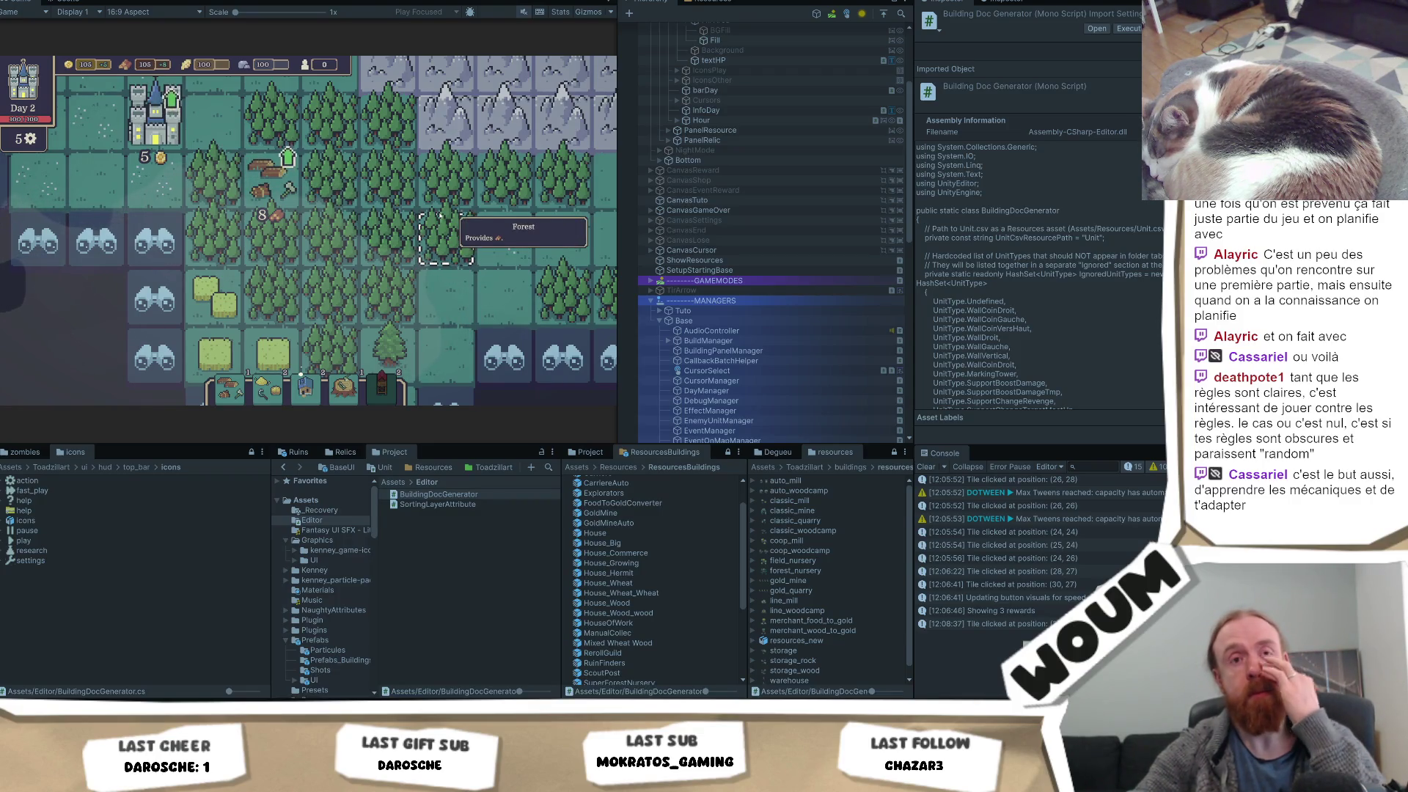
click(358, 394)
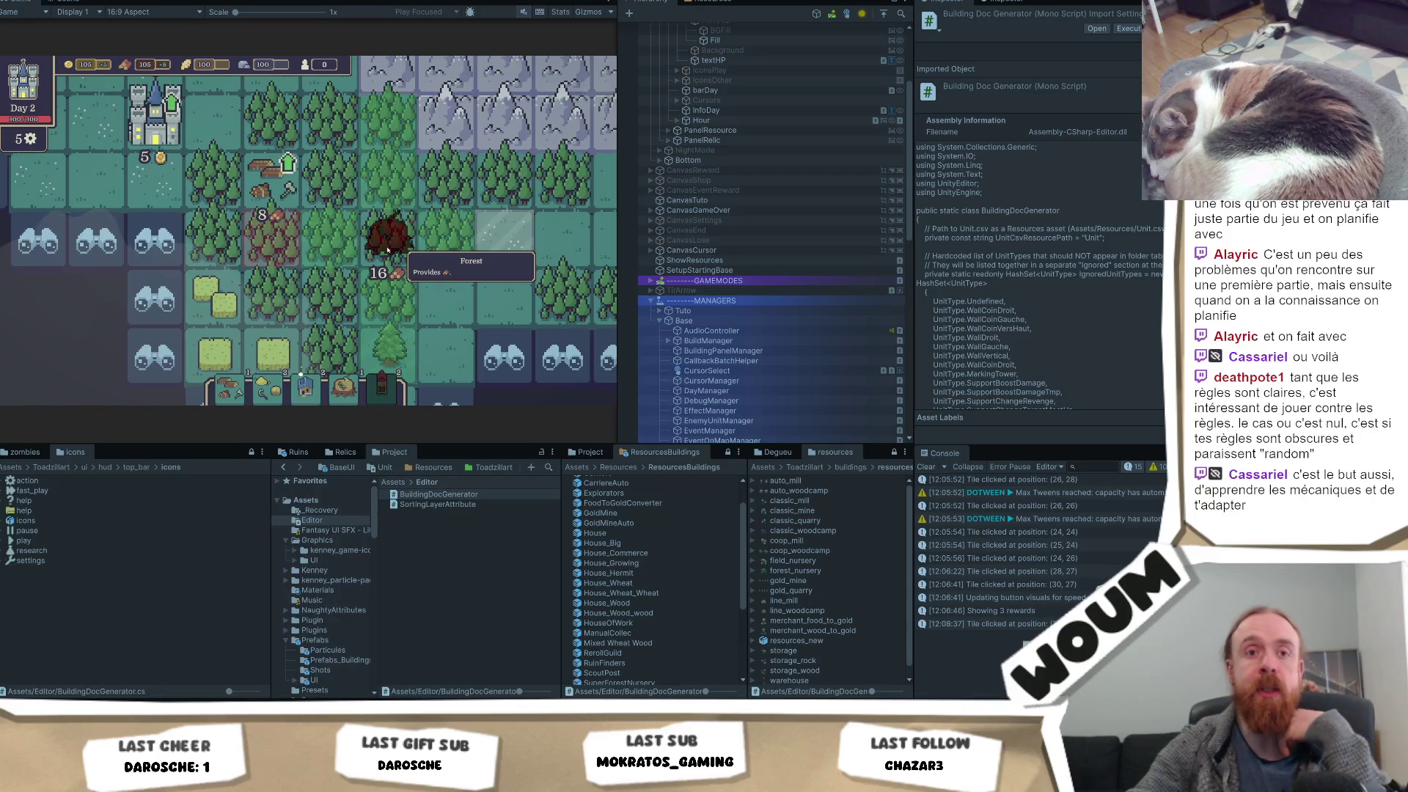
right_click(387, 250)
scroll(389, 319, down, 2)
scroll(388, 319, up, 2)
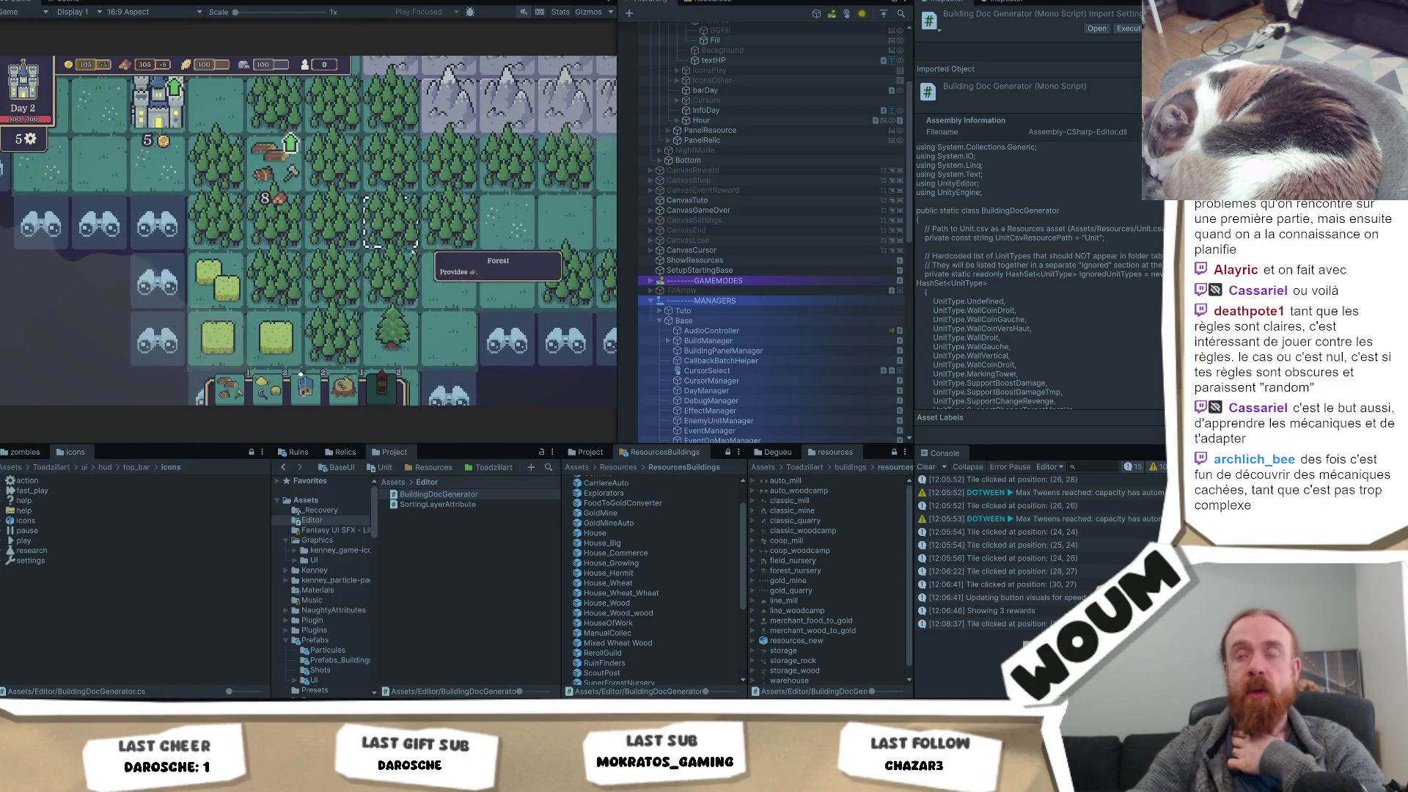
click(342, 385)
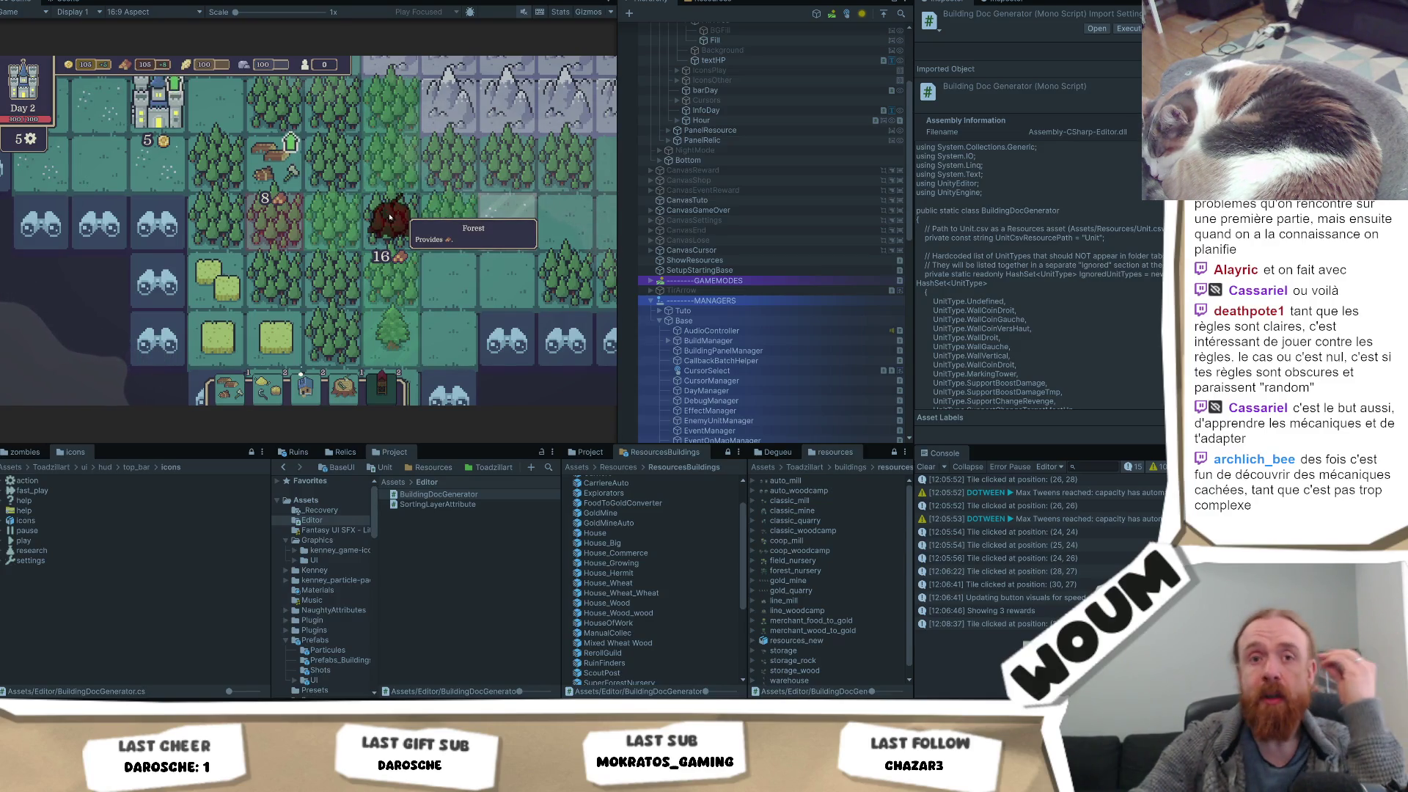
Cancel the Timber Camp placement preview over the forest tile
right_click(390, 217)
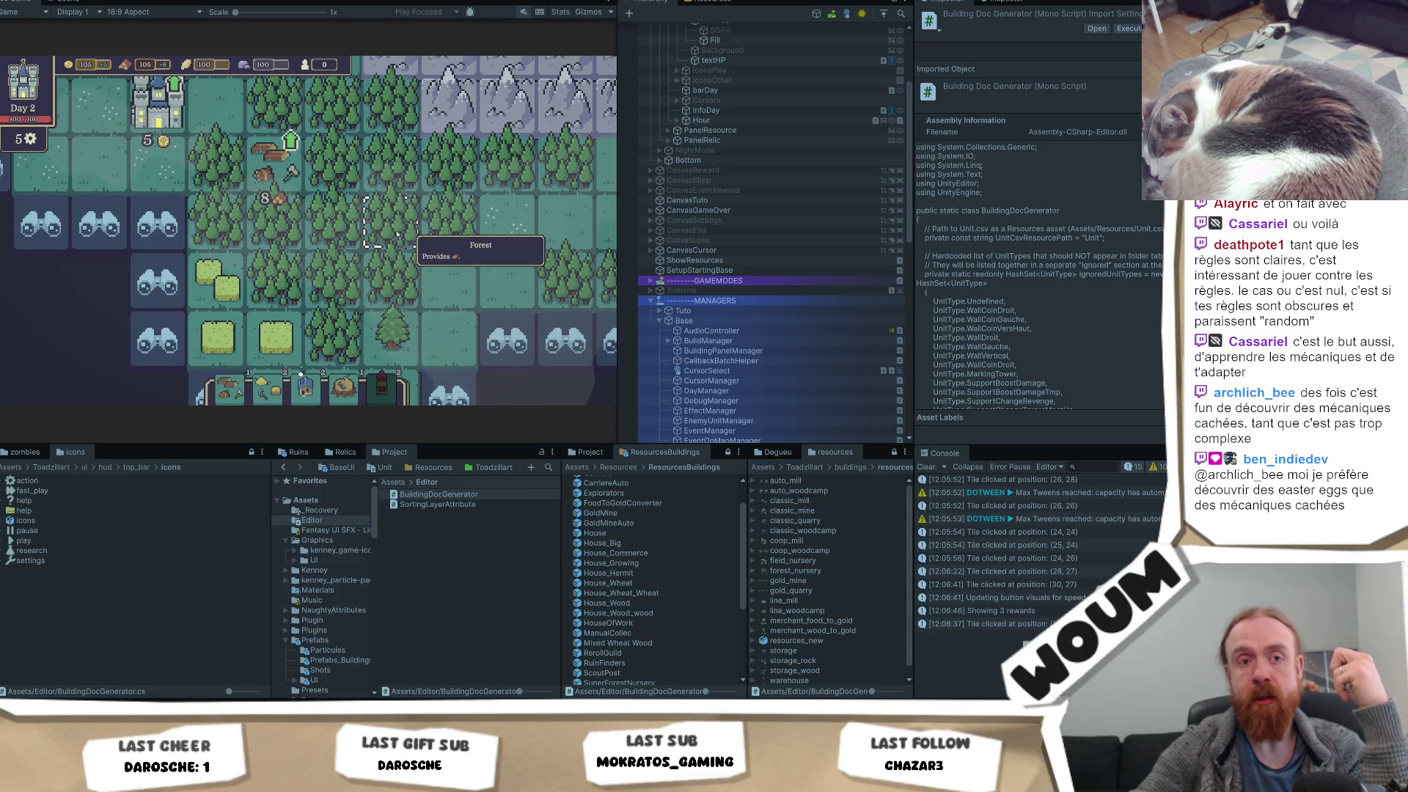
click(382, 385)
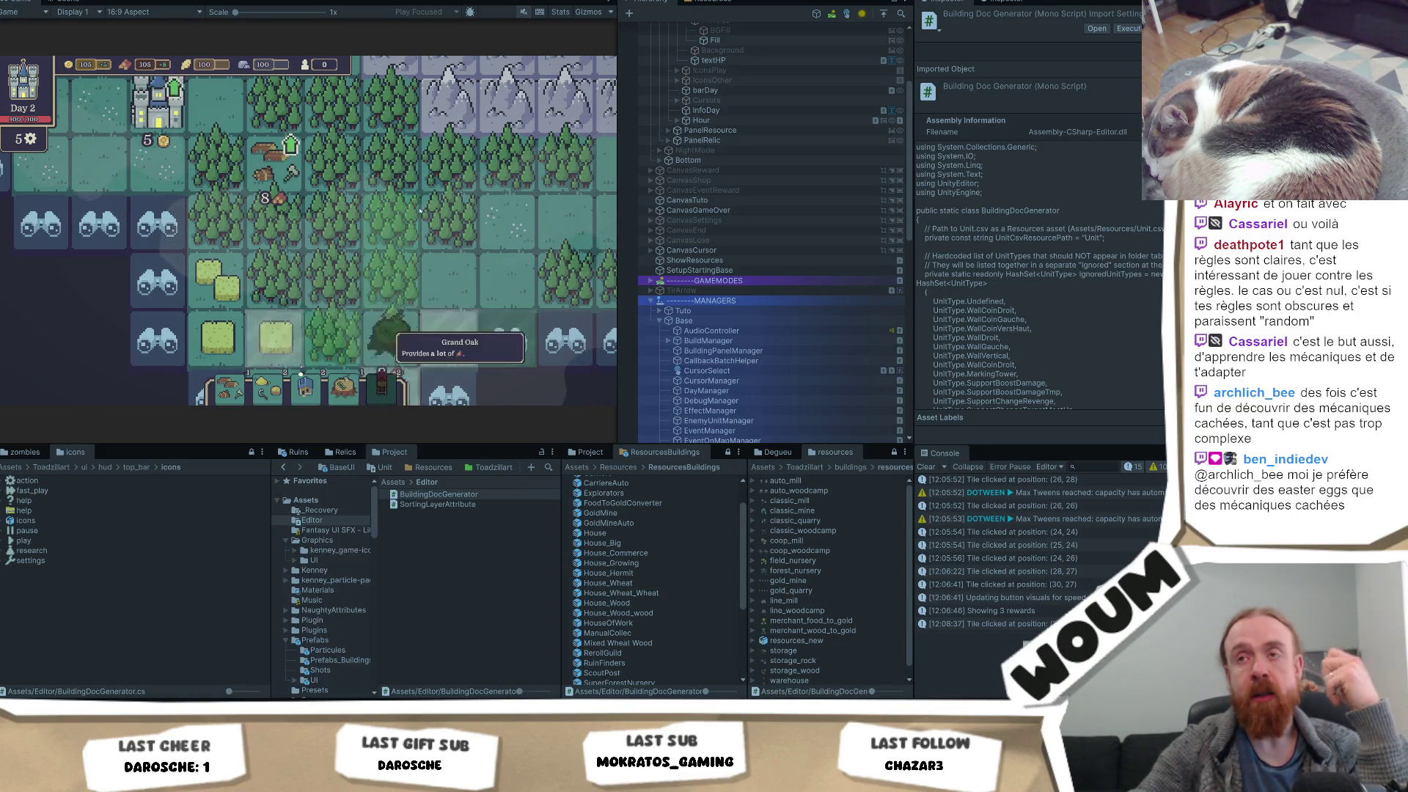
right_click(383, 217)
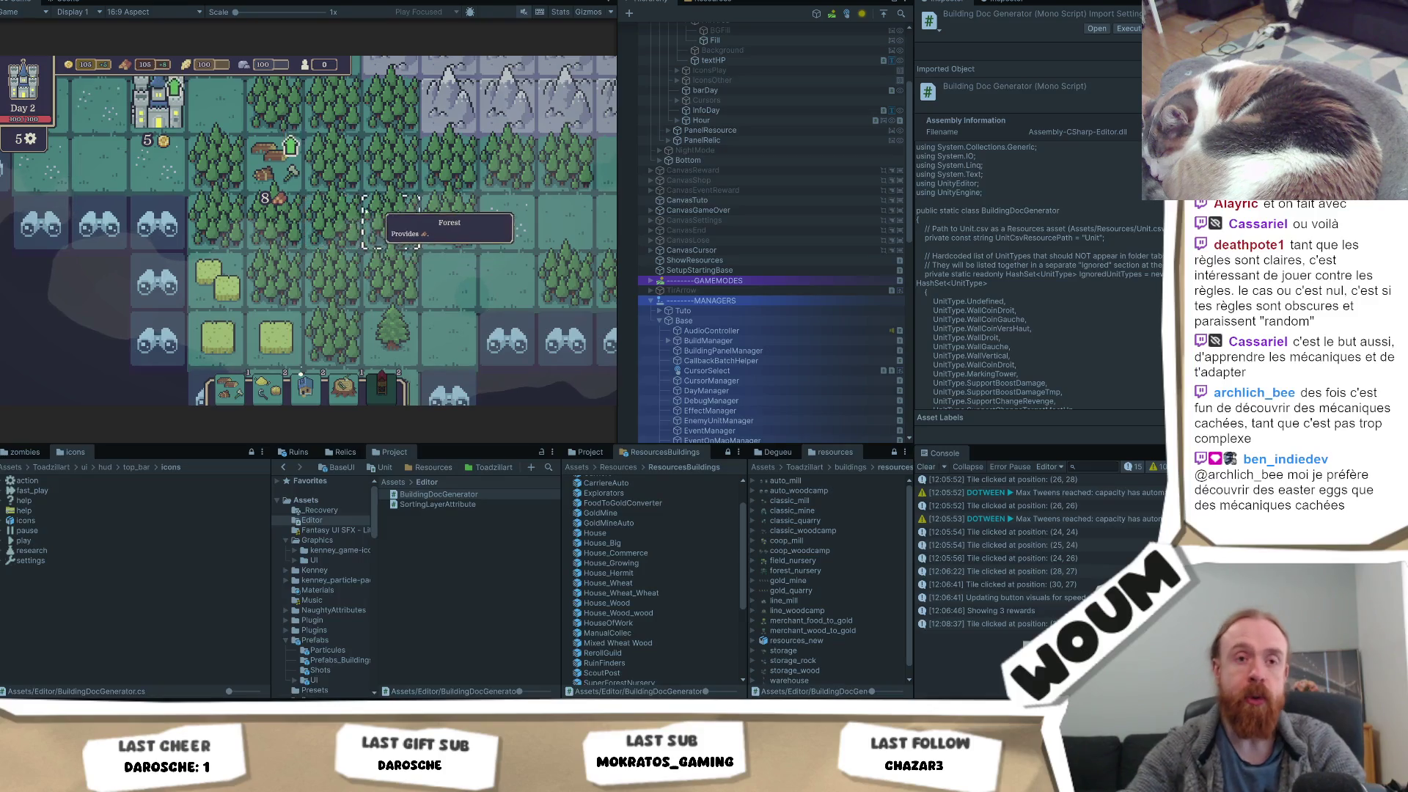
Pan the colony map, then open a new browser tab for a search
mouse_move(154, 715)
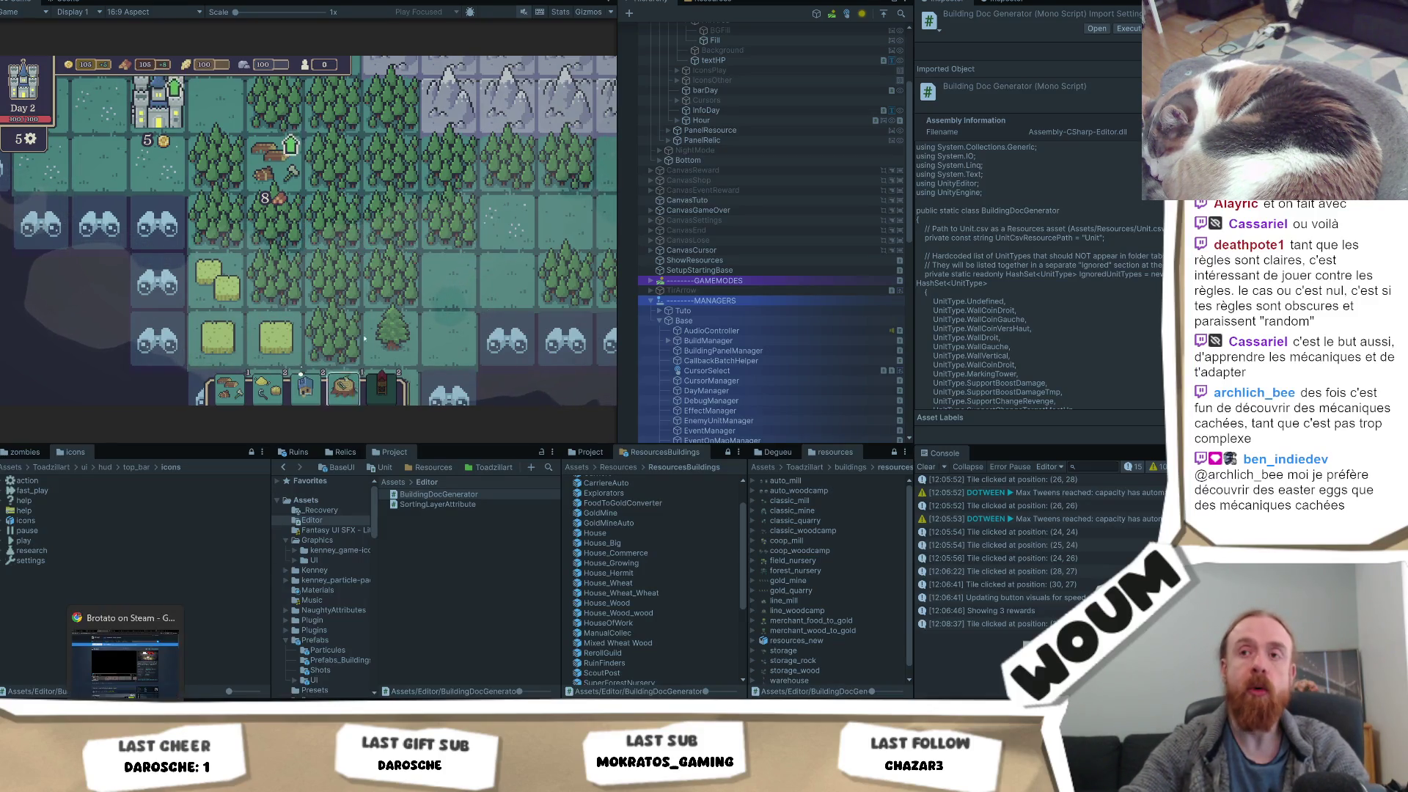
drag(499, 219, 429, 296)
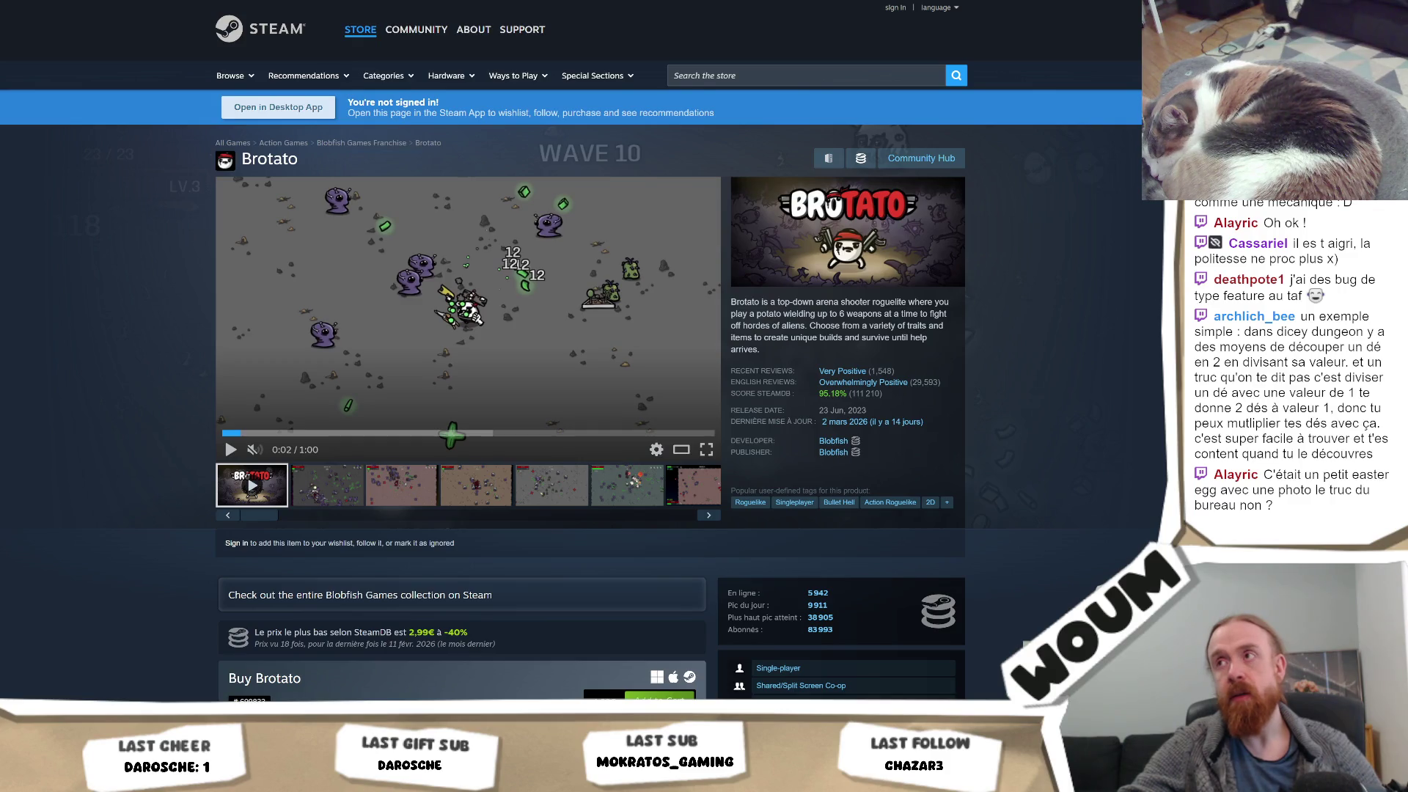
key(ctrl+t)
Search 'resident evil 2 40 times there's nothing on desk' and open the Steam Community thread
text(resident evil)
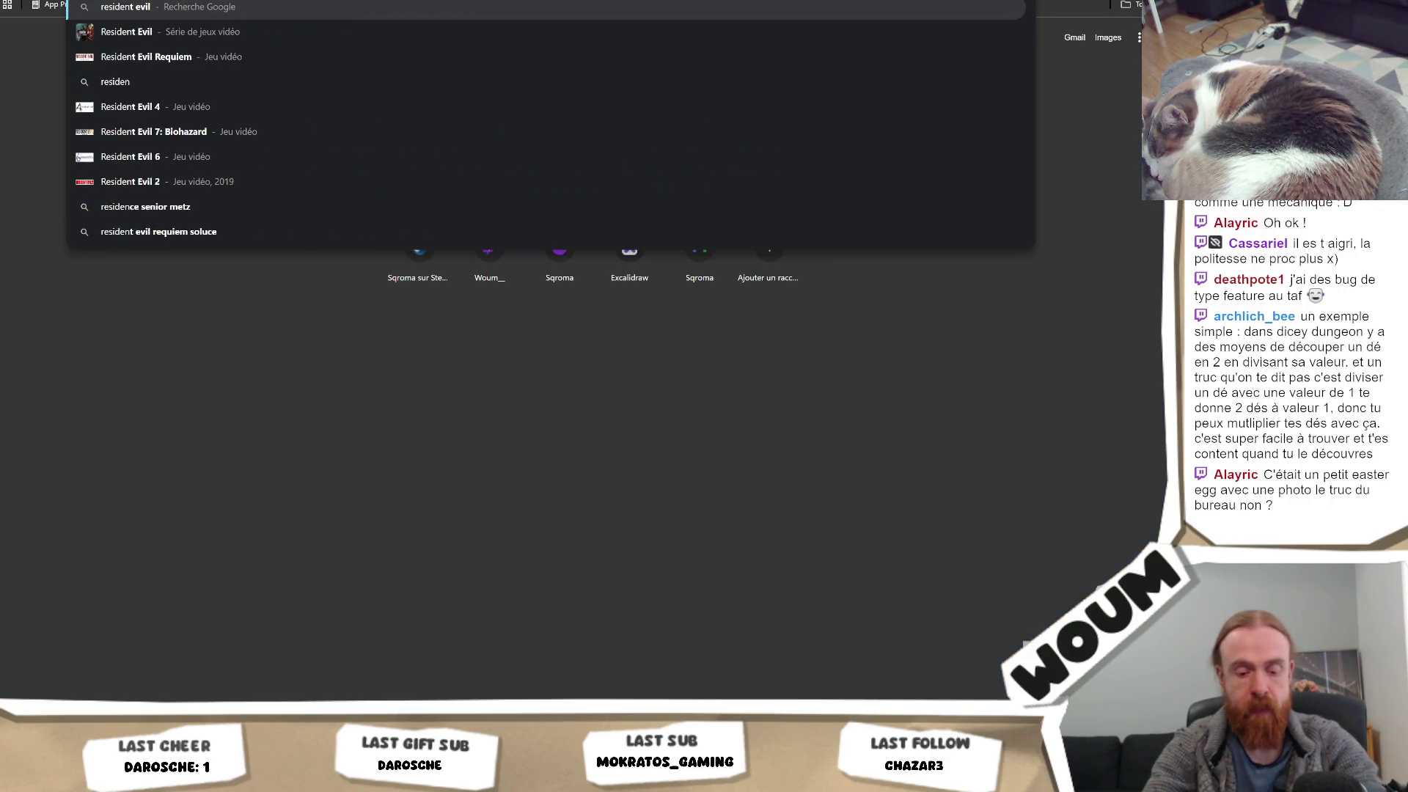
text( 2 40)
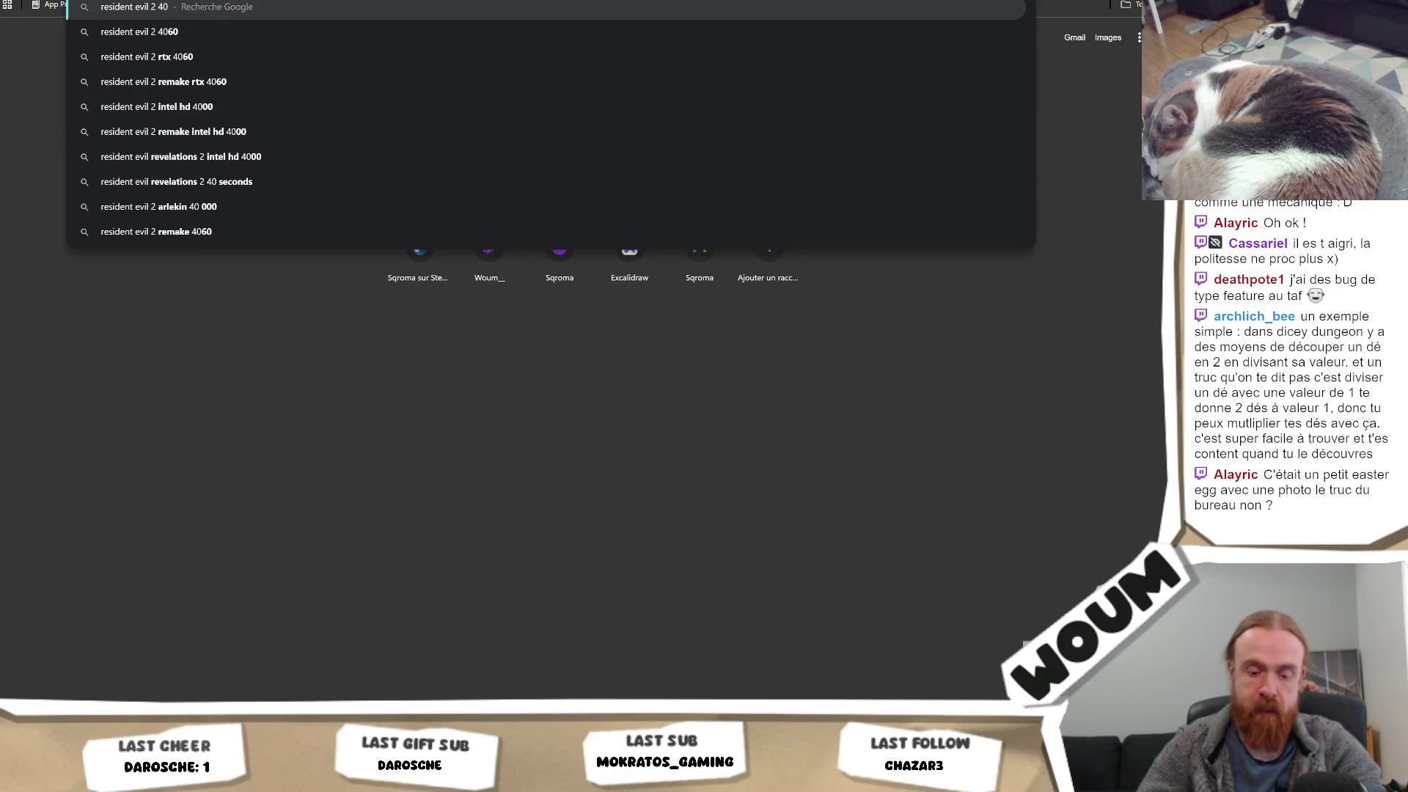
text( times there's)
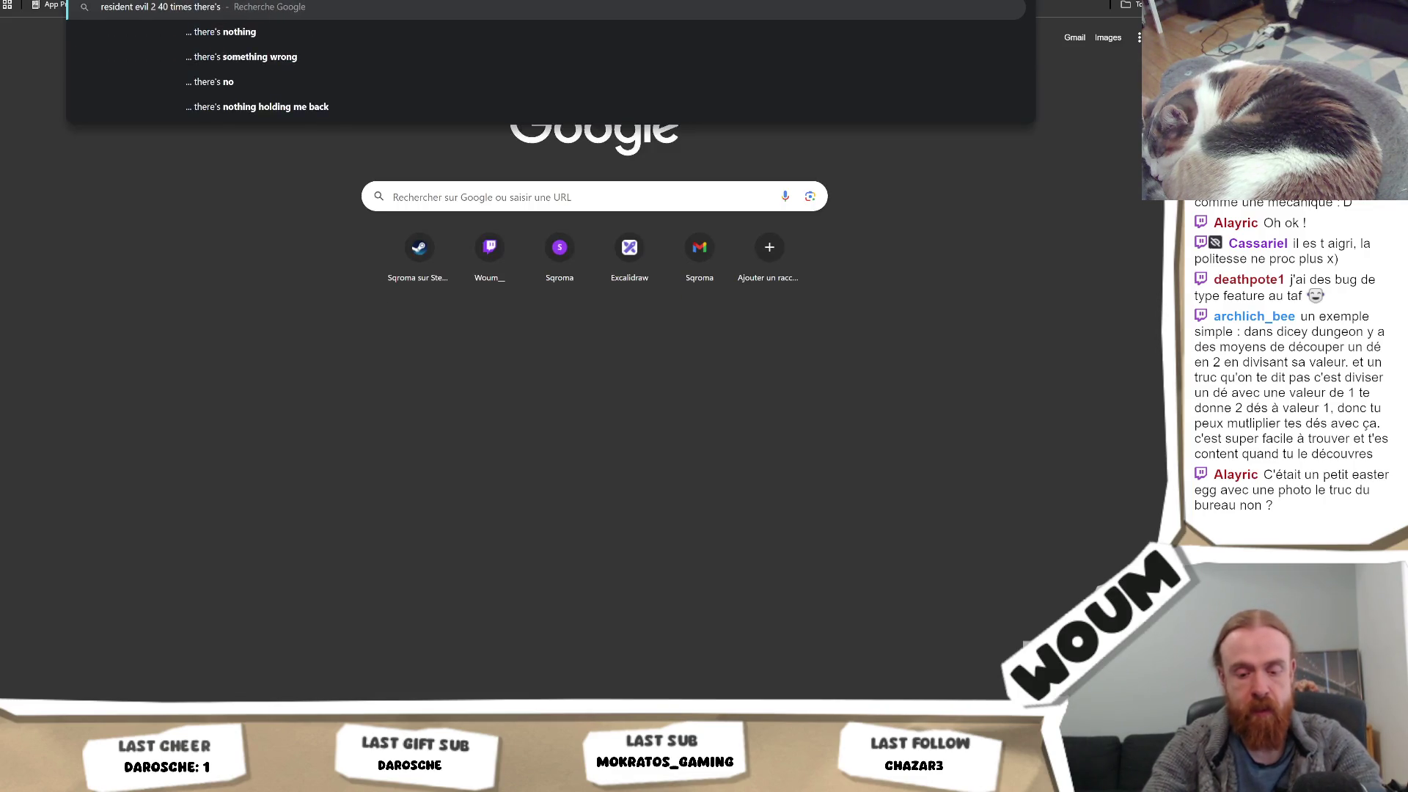
text( nothing on desk)
key(Return)
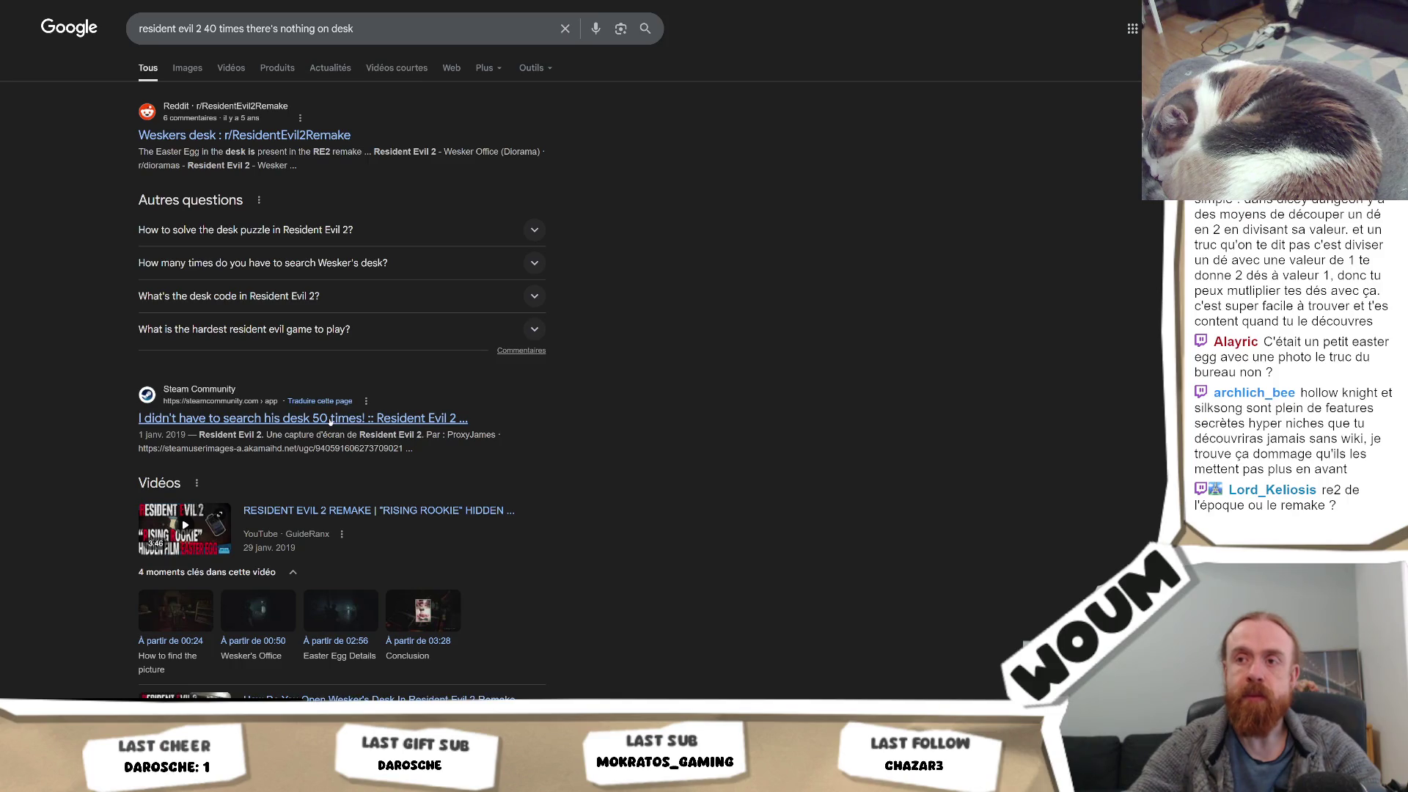
click(298, 420)
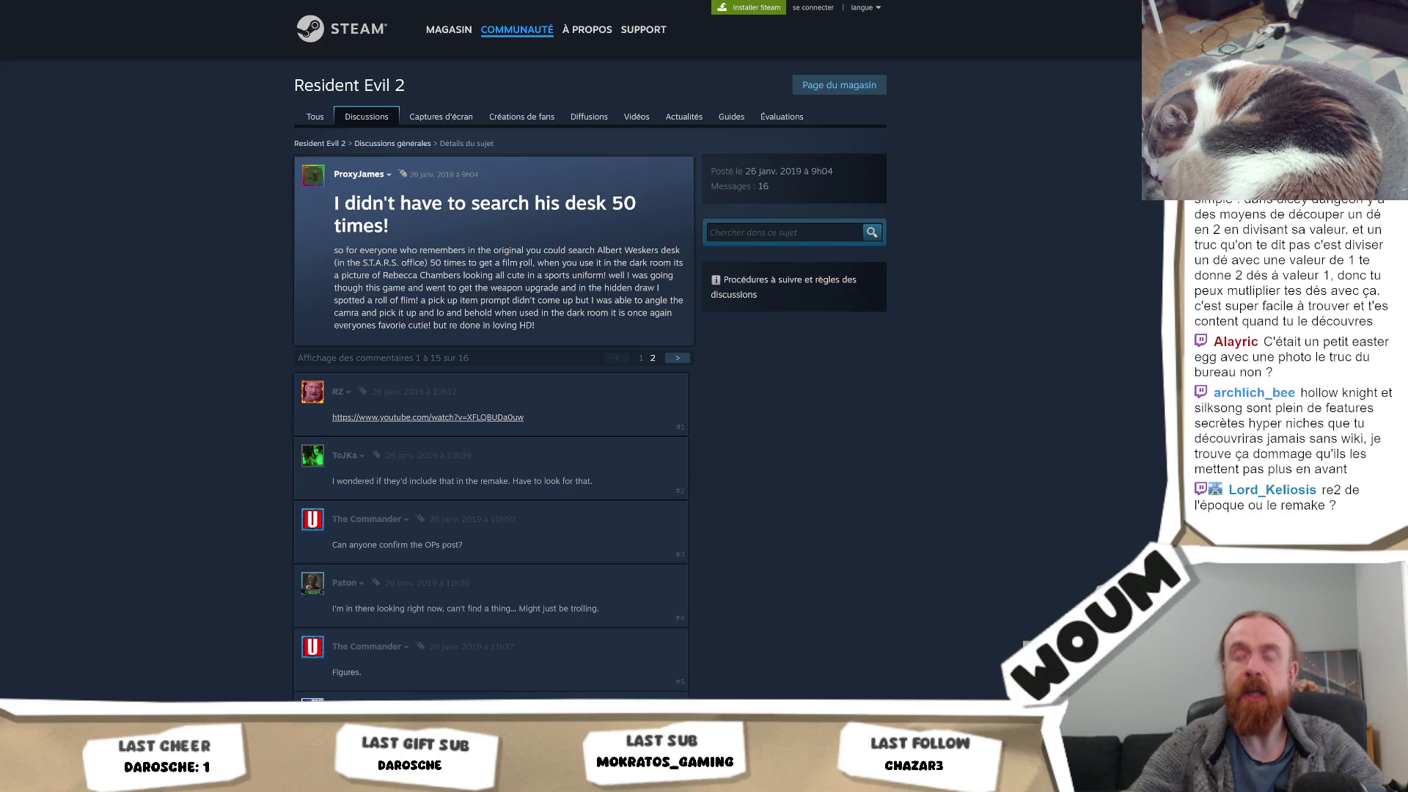
Highlight 'a film roll,' in the opening post and scroll through the replies
drag(535, 263, 495, 263)
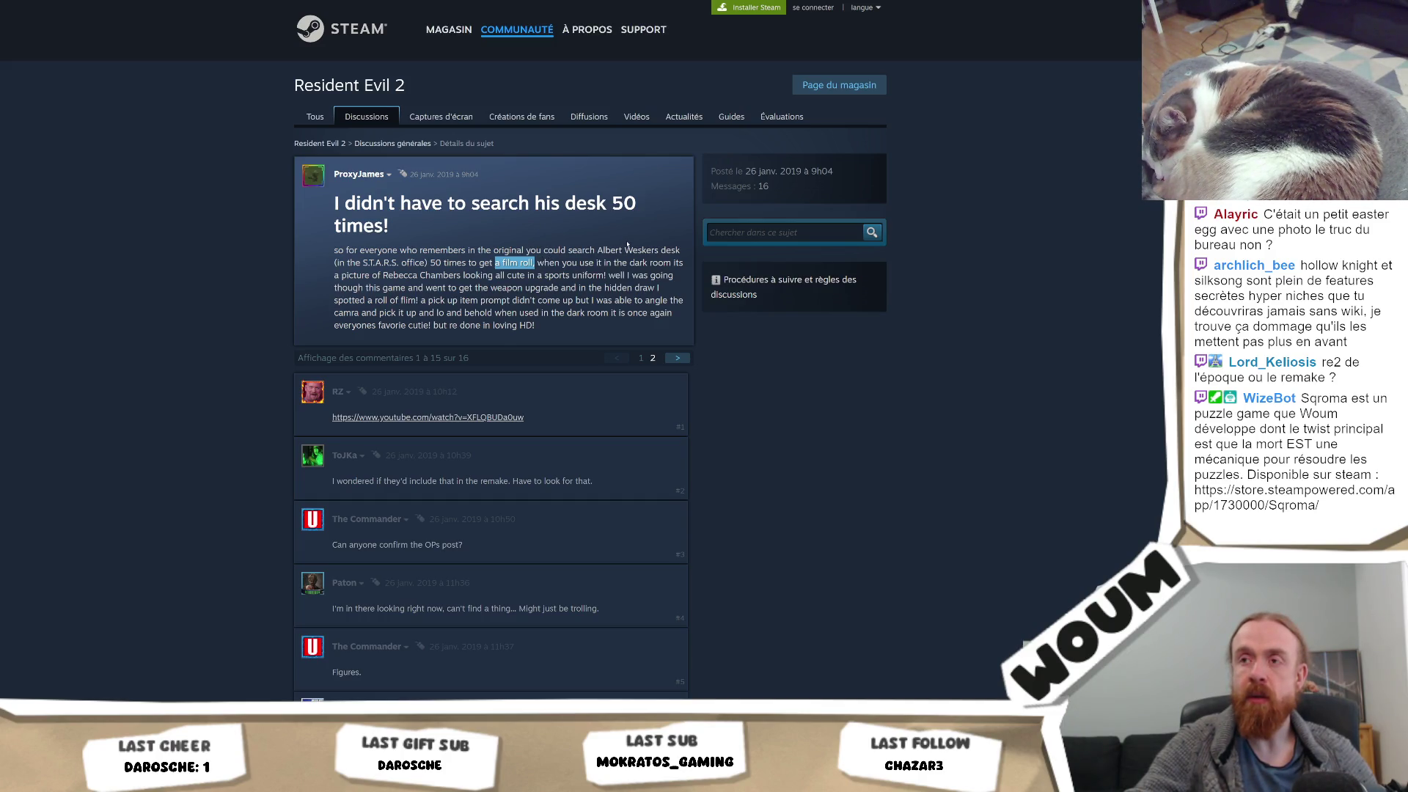
scroll(627, 245, down, 3)
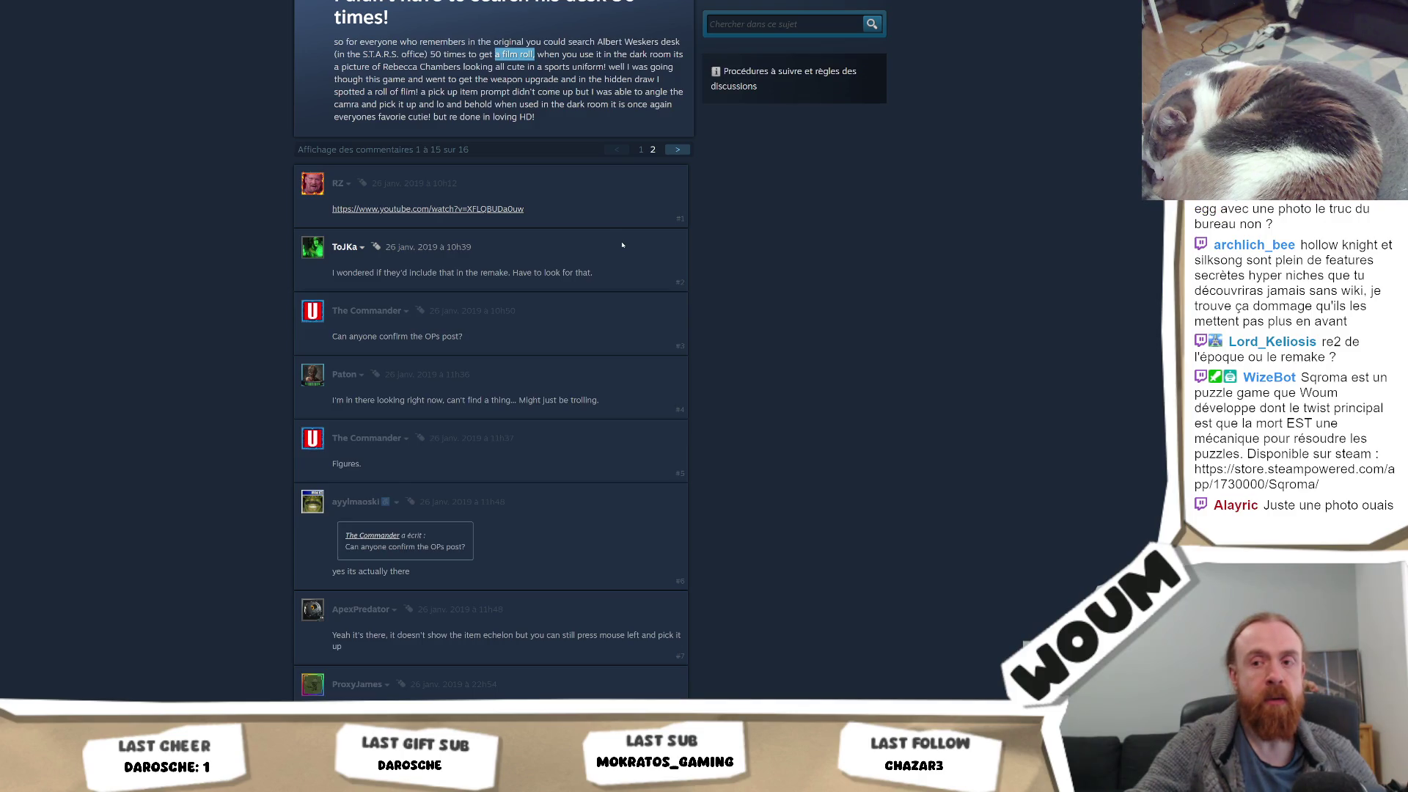
scroll(623, 245, down, 3)
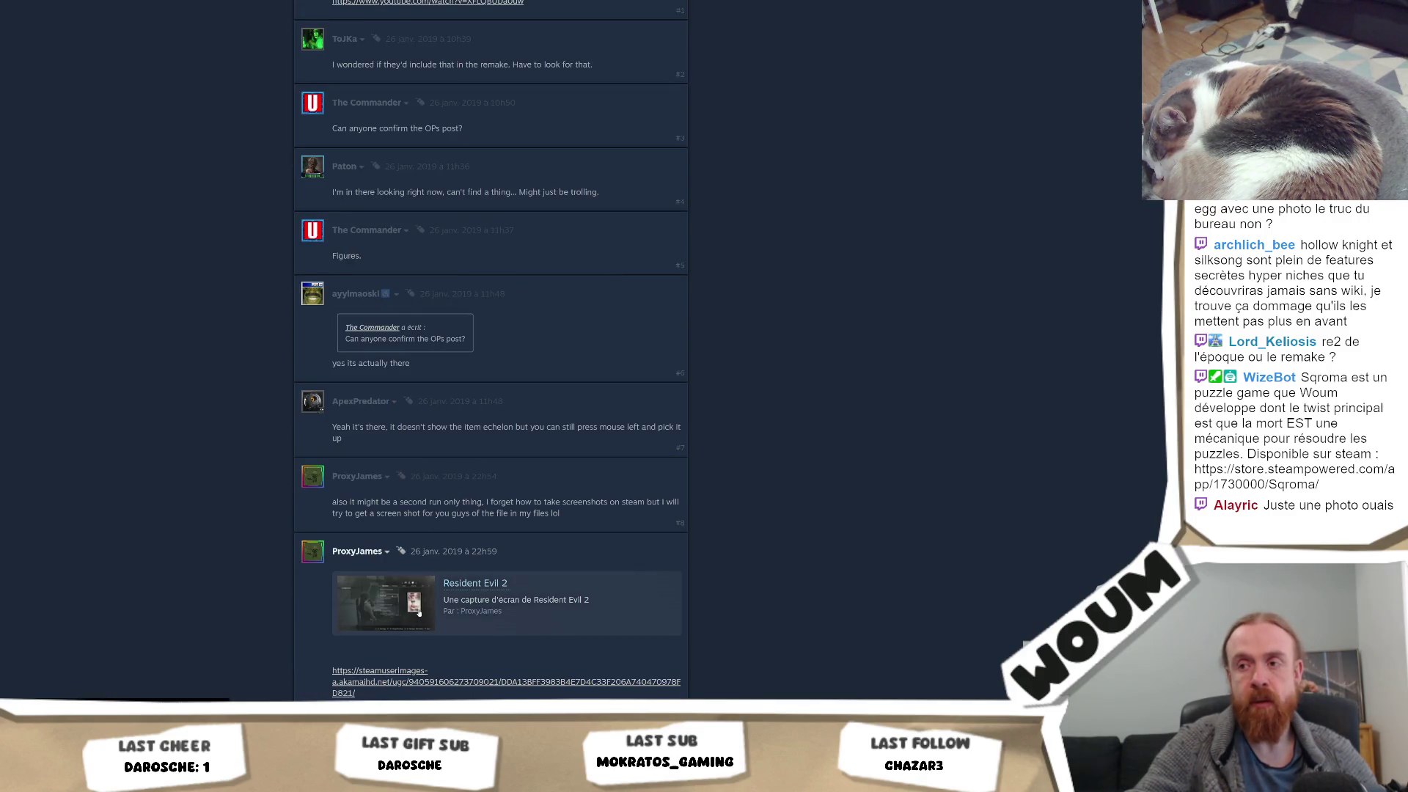
scroll(418, 612, down, 5)
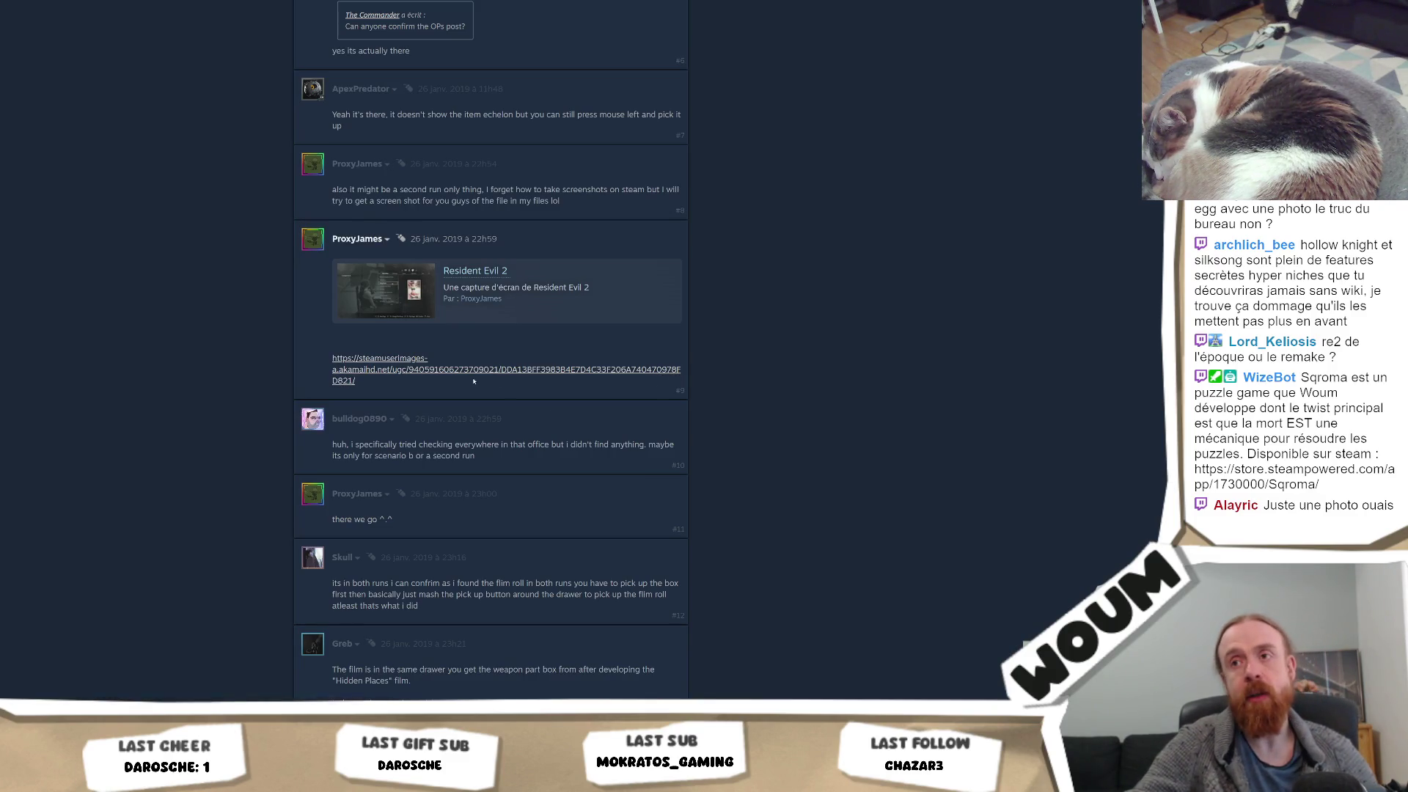
key(alt+Tab)
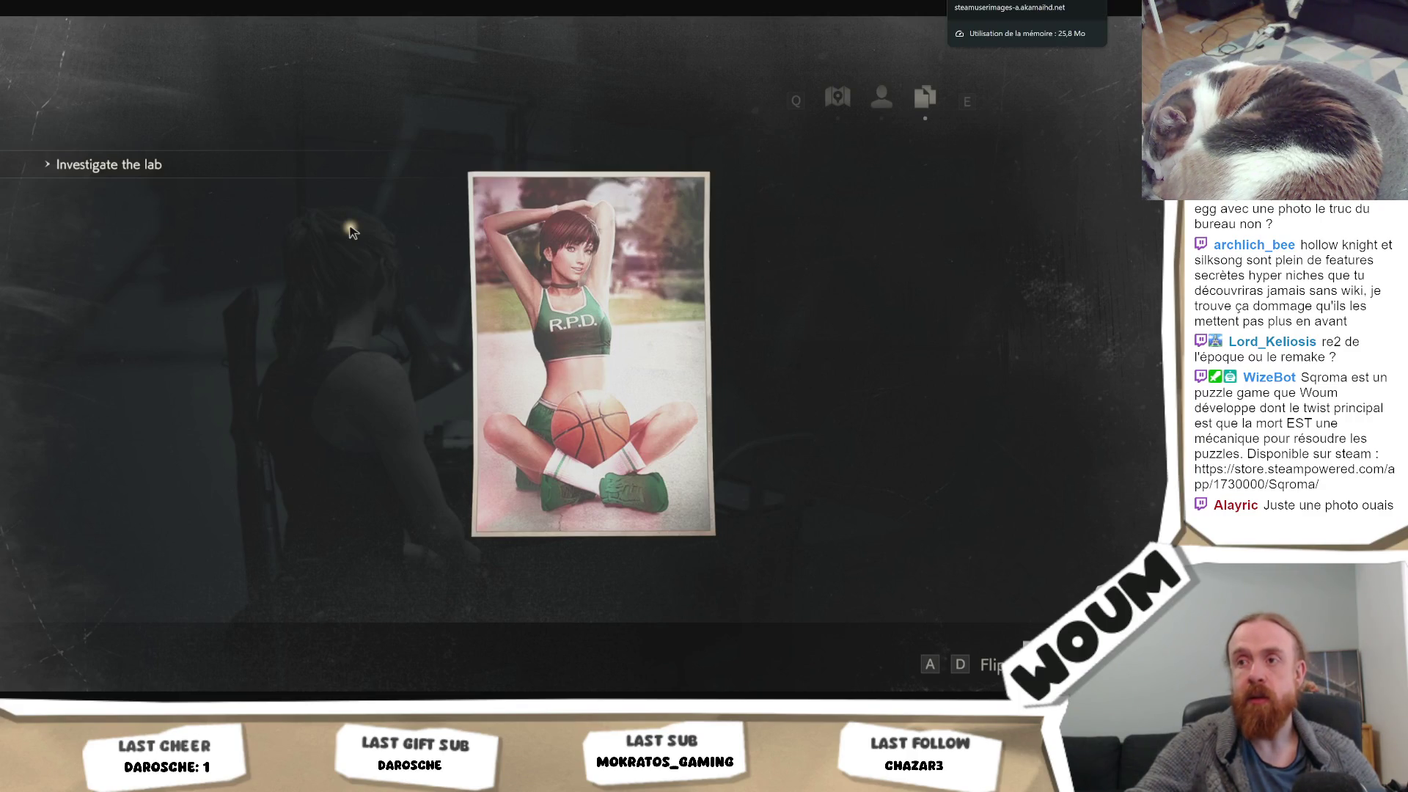
key(alt+Tab)
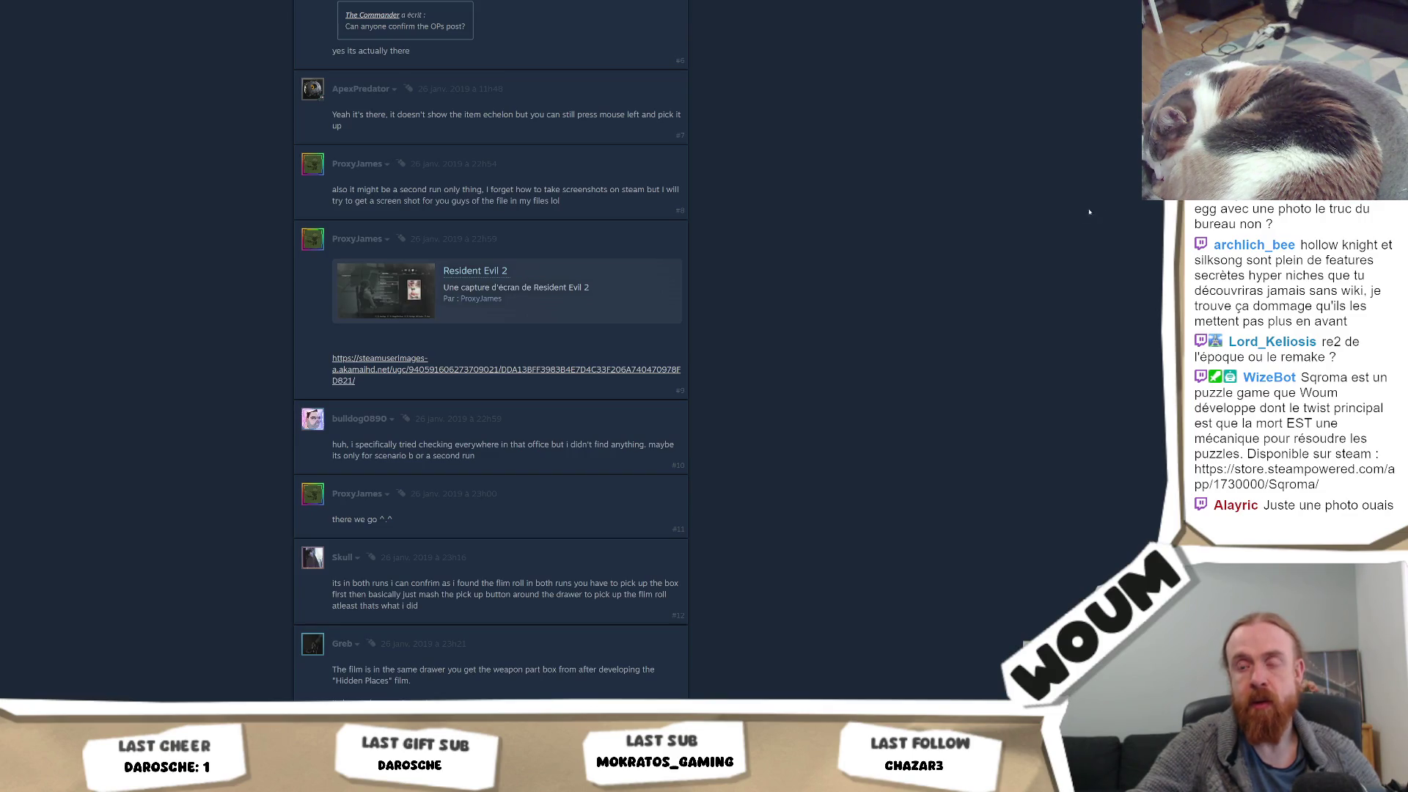
scroll(1092, 210, down, 4)
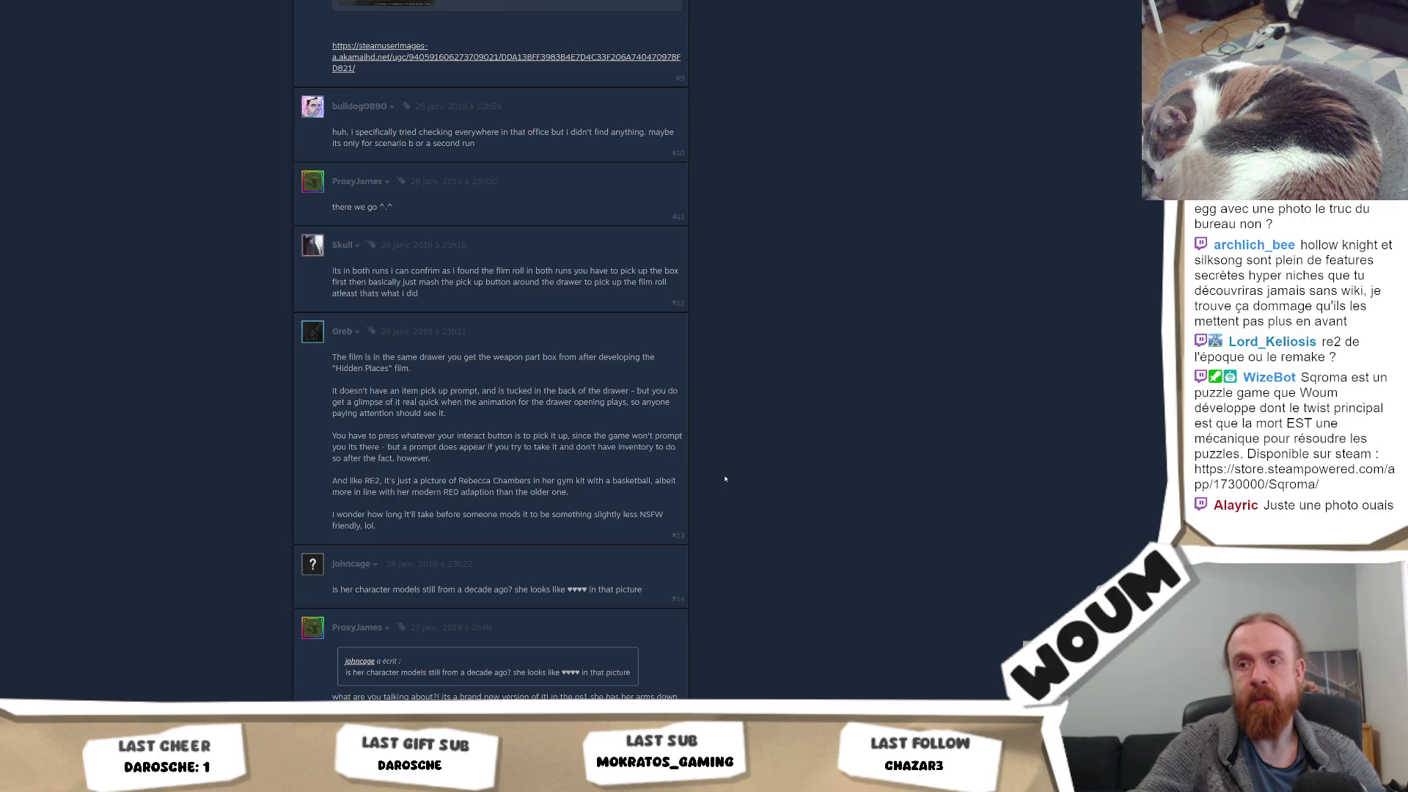
scroll(725, 479, up, 10)
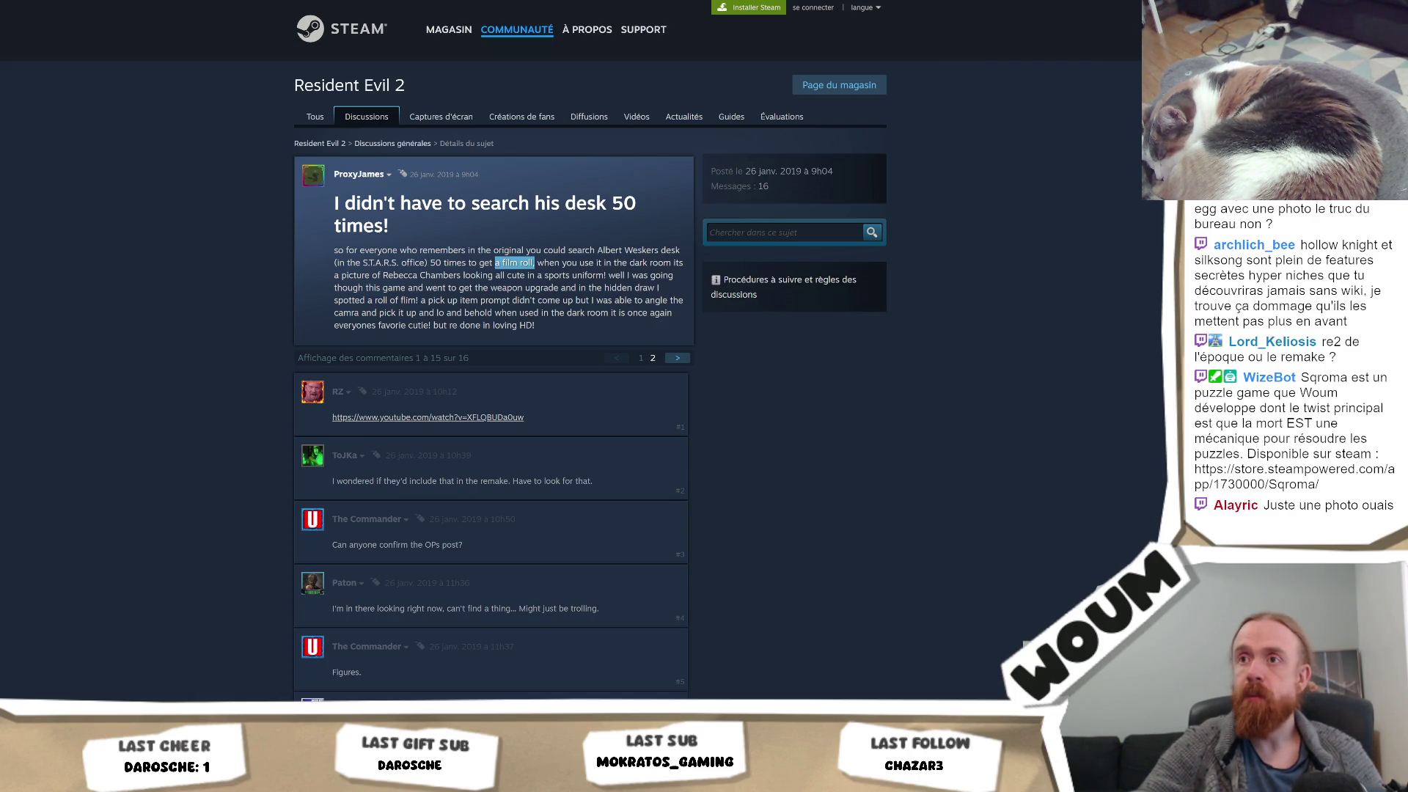
click(901, 357)
Scroll the thread, then switch to the Kenney Particle Pack tab
scroll(887, 340, down, 3)
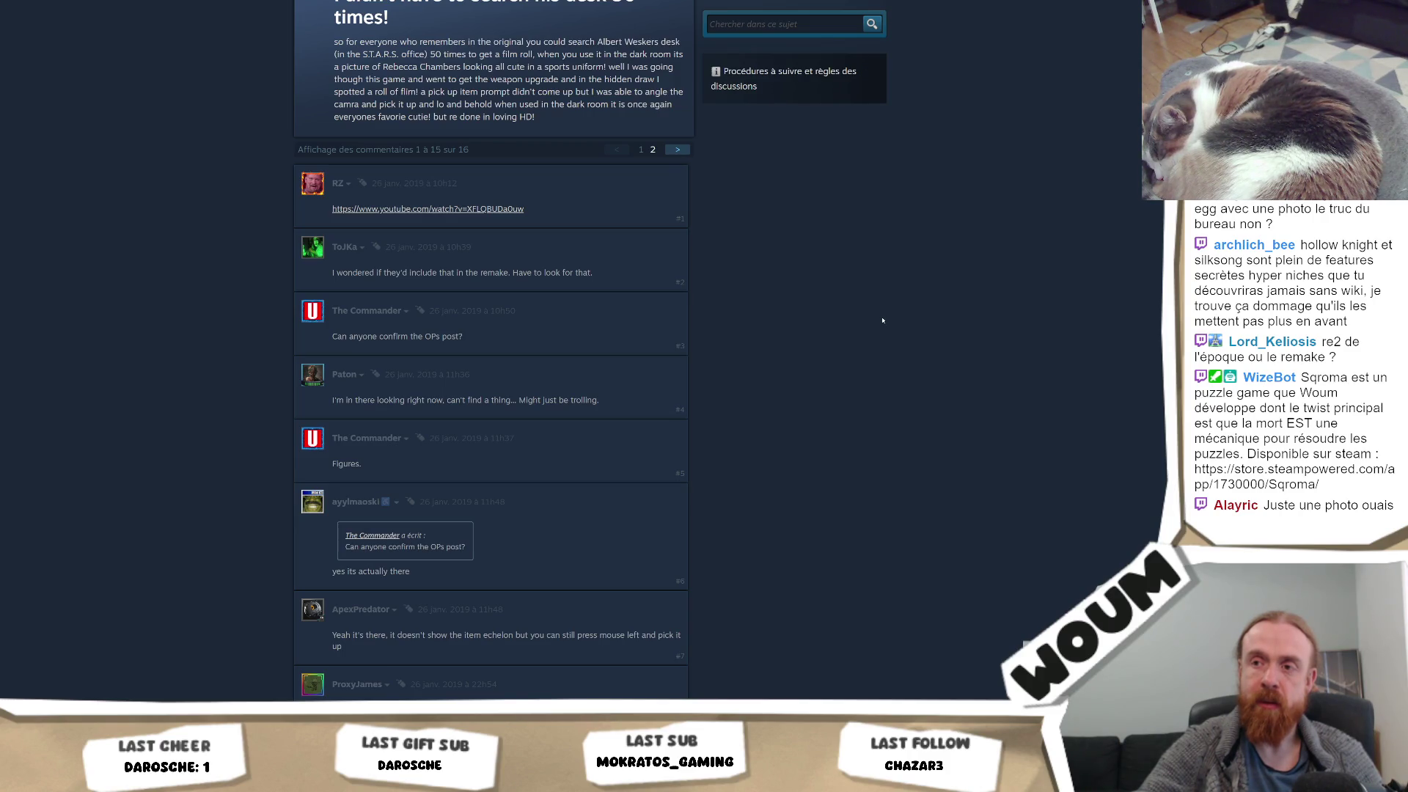
scroll(882, 320, up, 3)
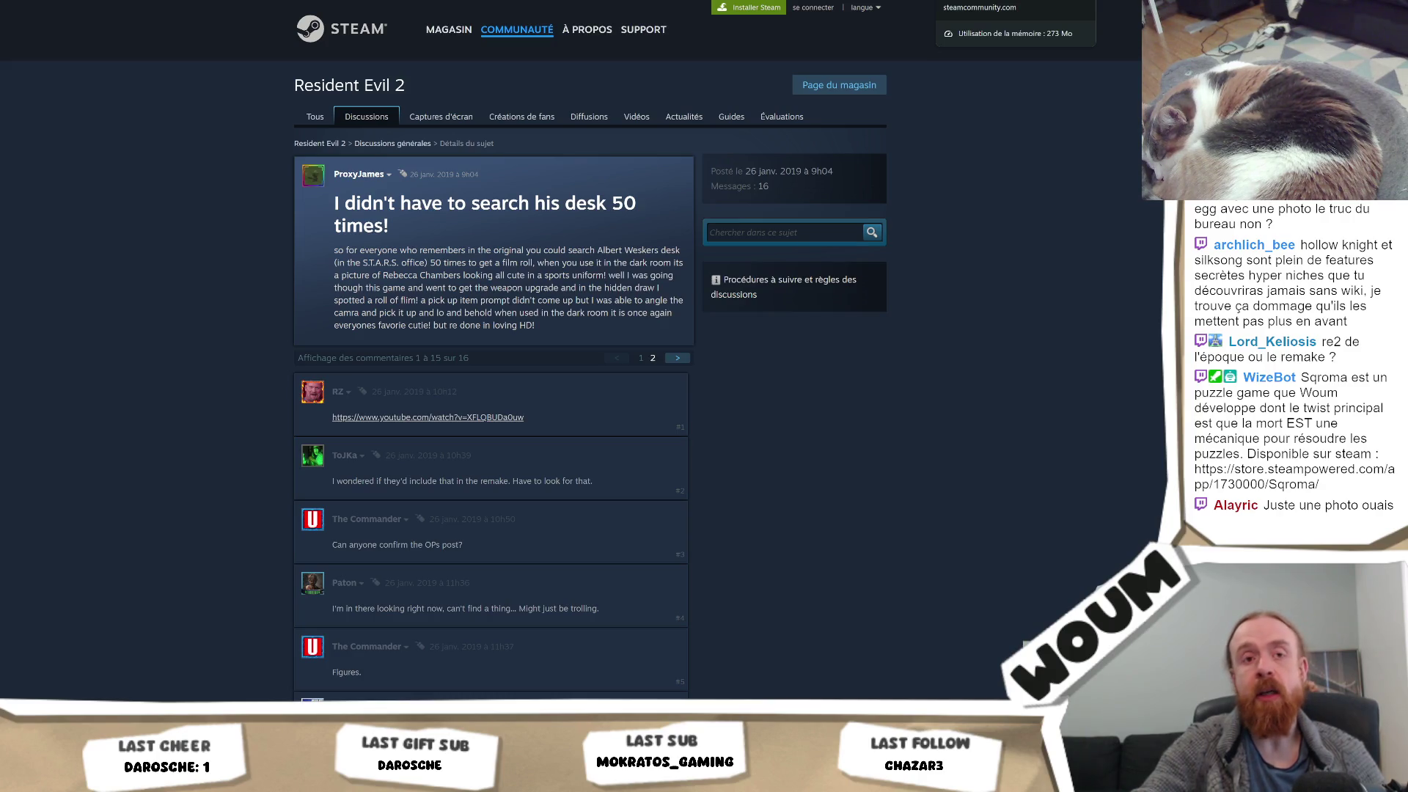
click(881, 2)
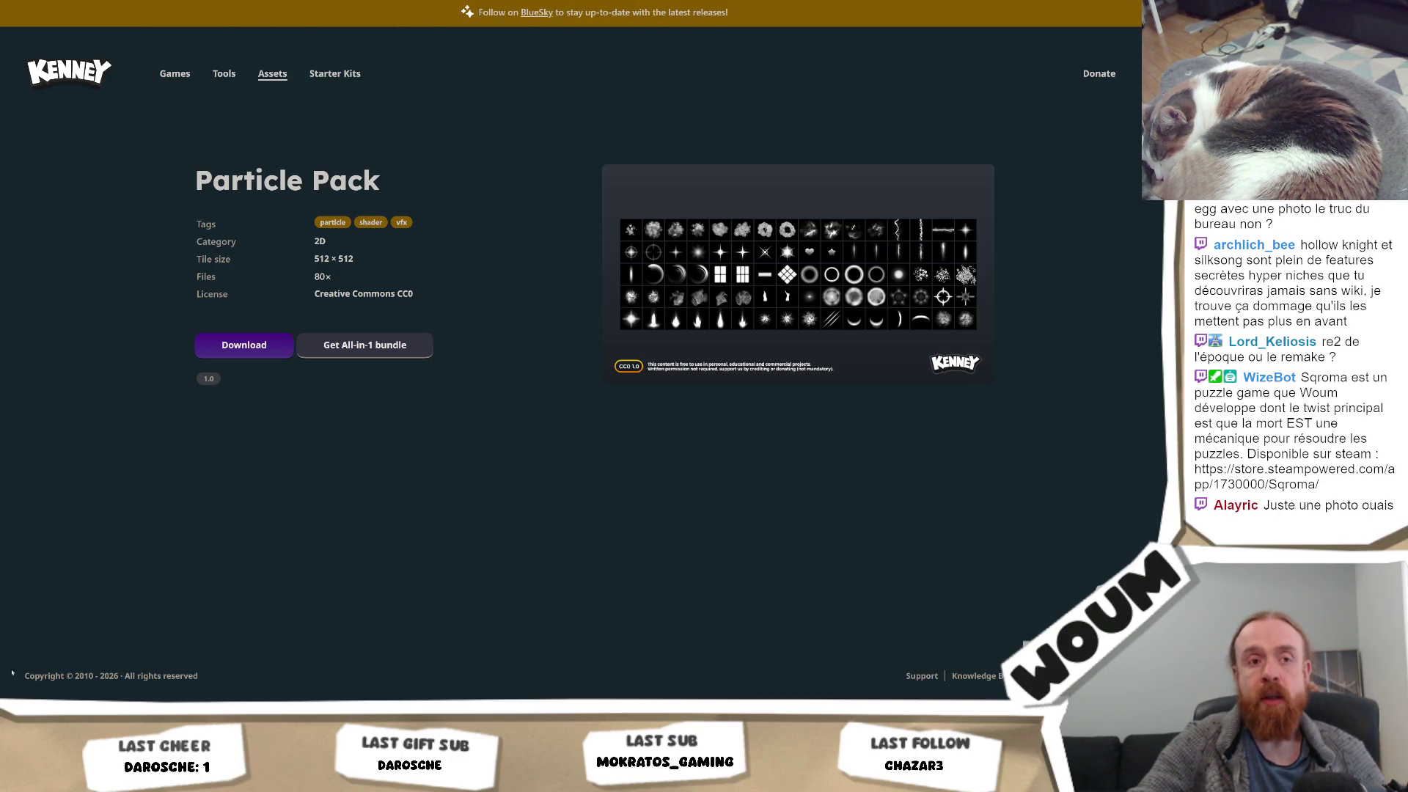
key(alt+Tab)
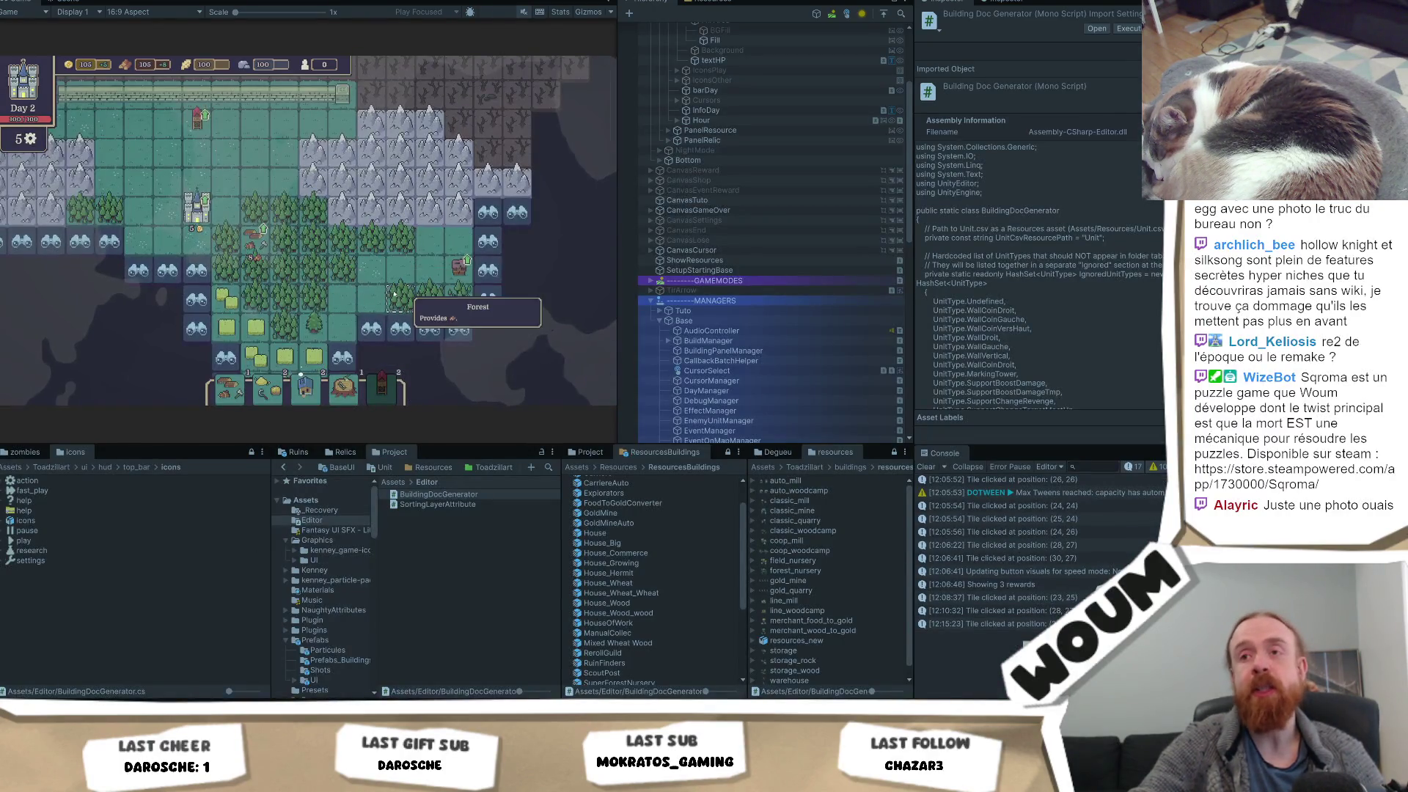
Pick the Timber Camp card, click a map tile, then jump to Assets/Resources
click(349, 389)
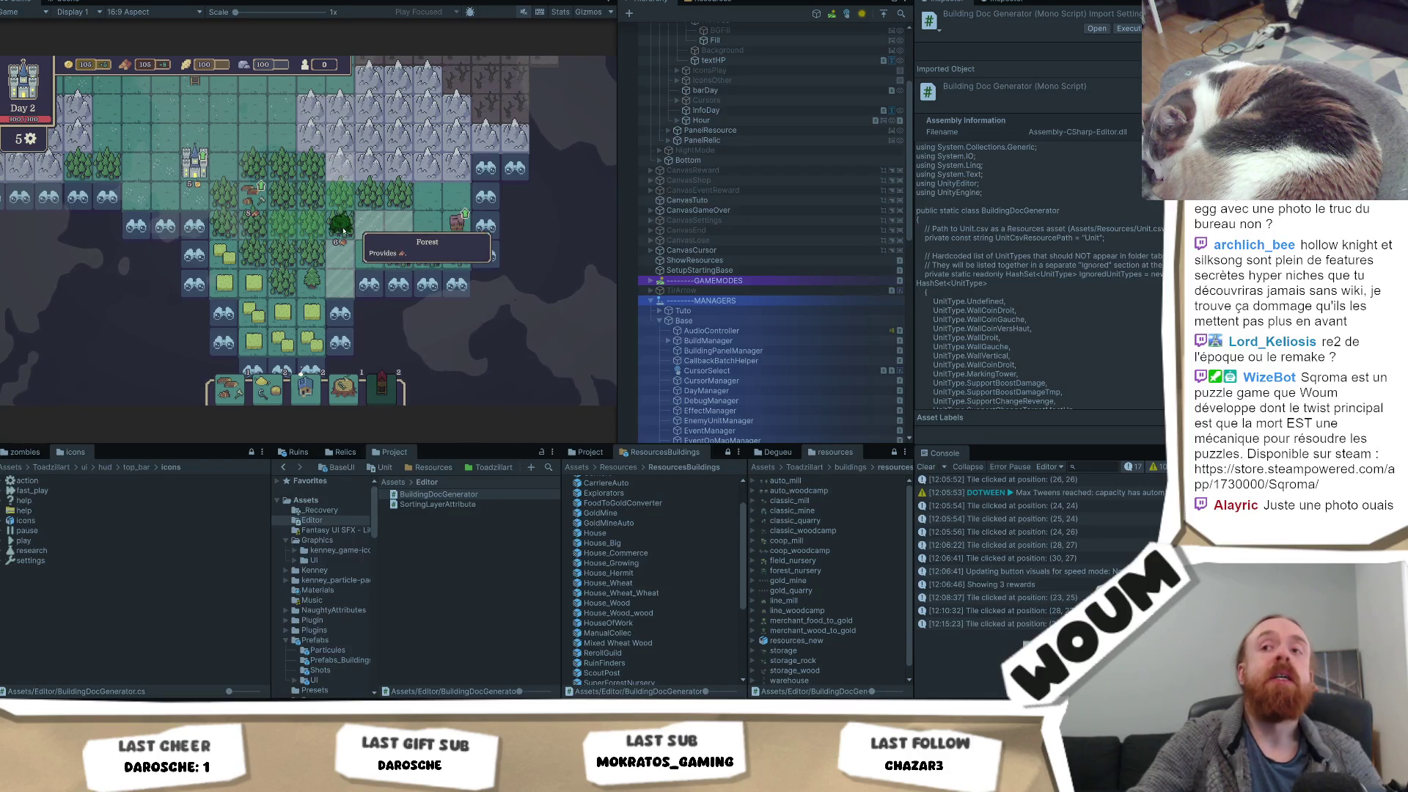
scroll(315, 234, up, 2)
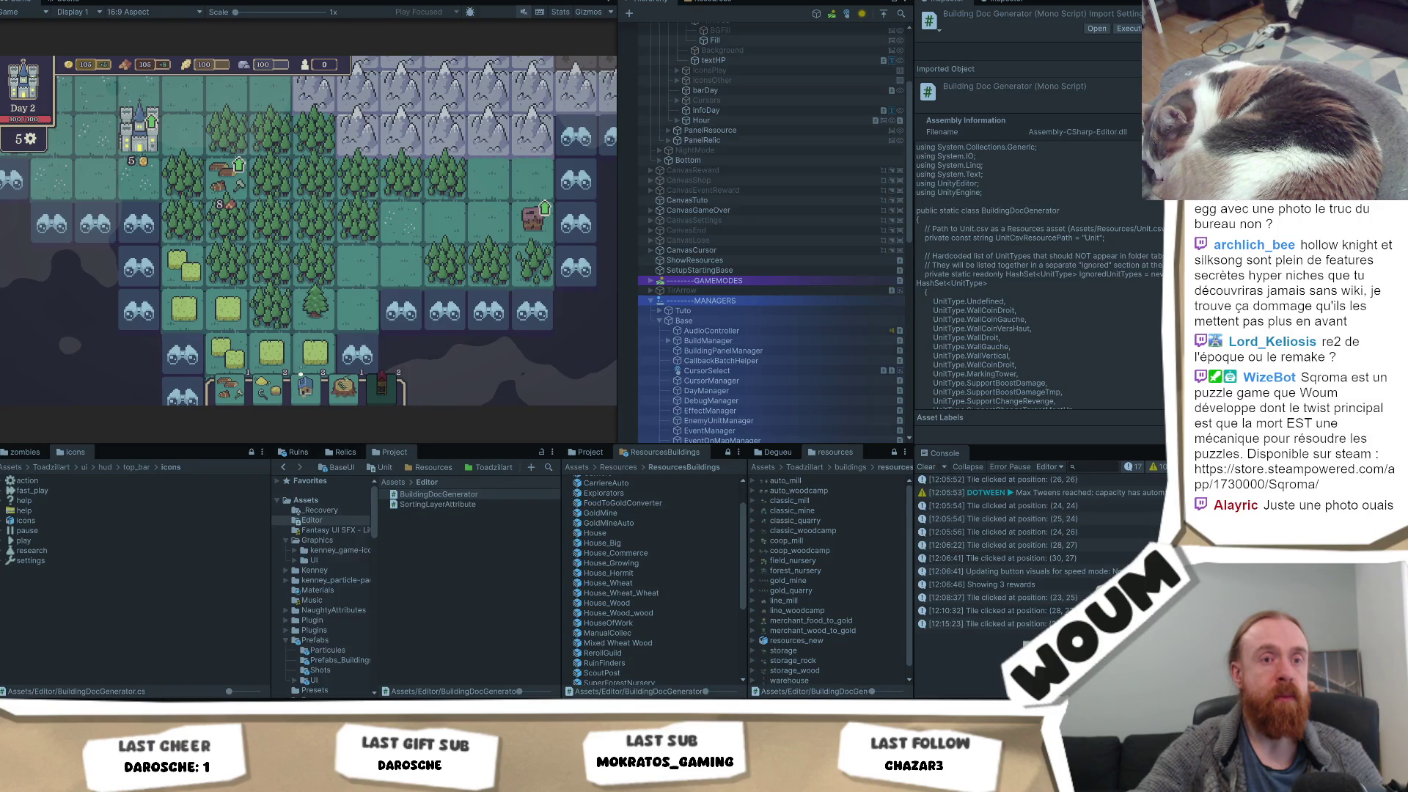
click(405, 269)
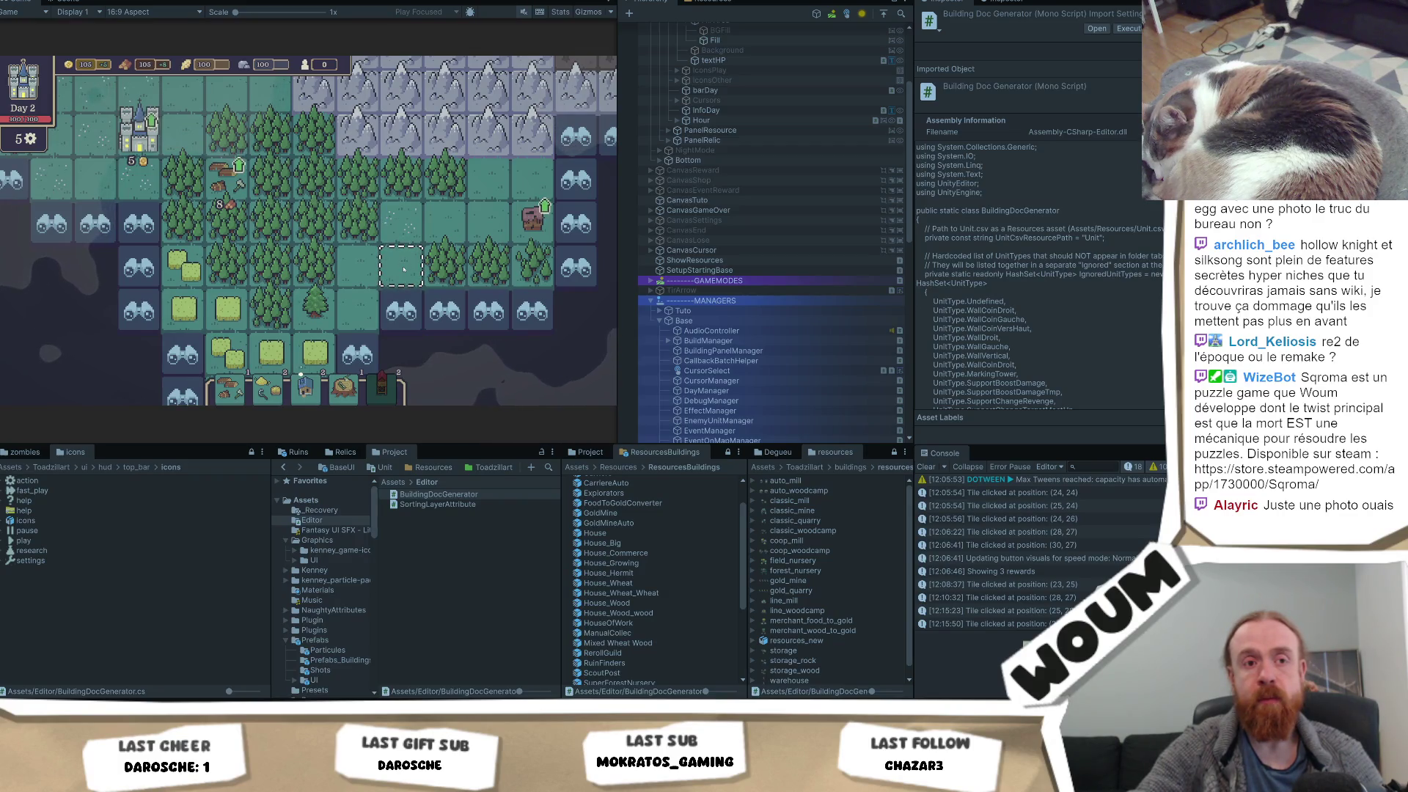
scroll(336, 255, down, 2)
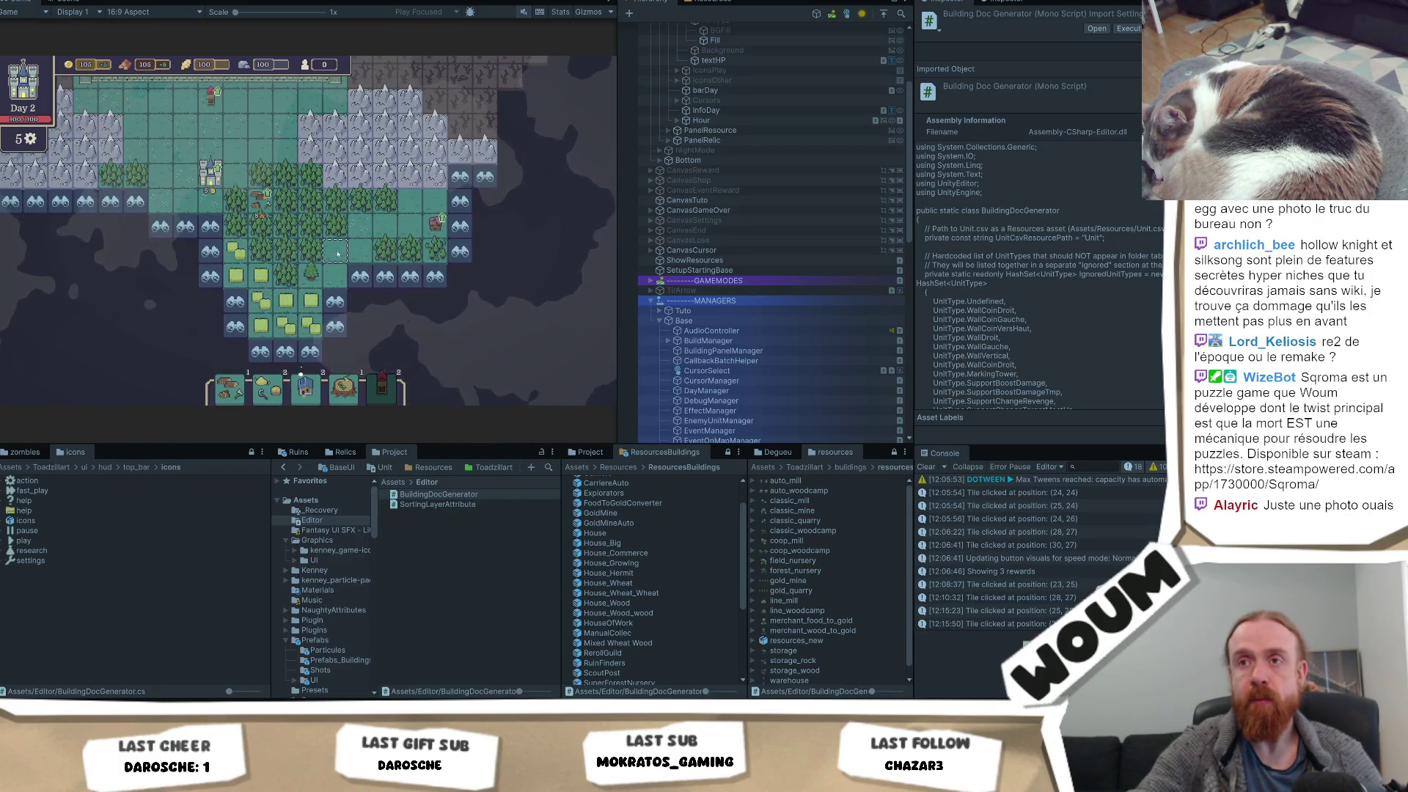
mouse_move(445, 229)
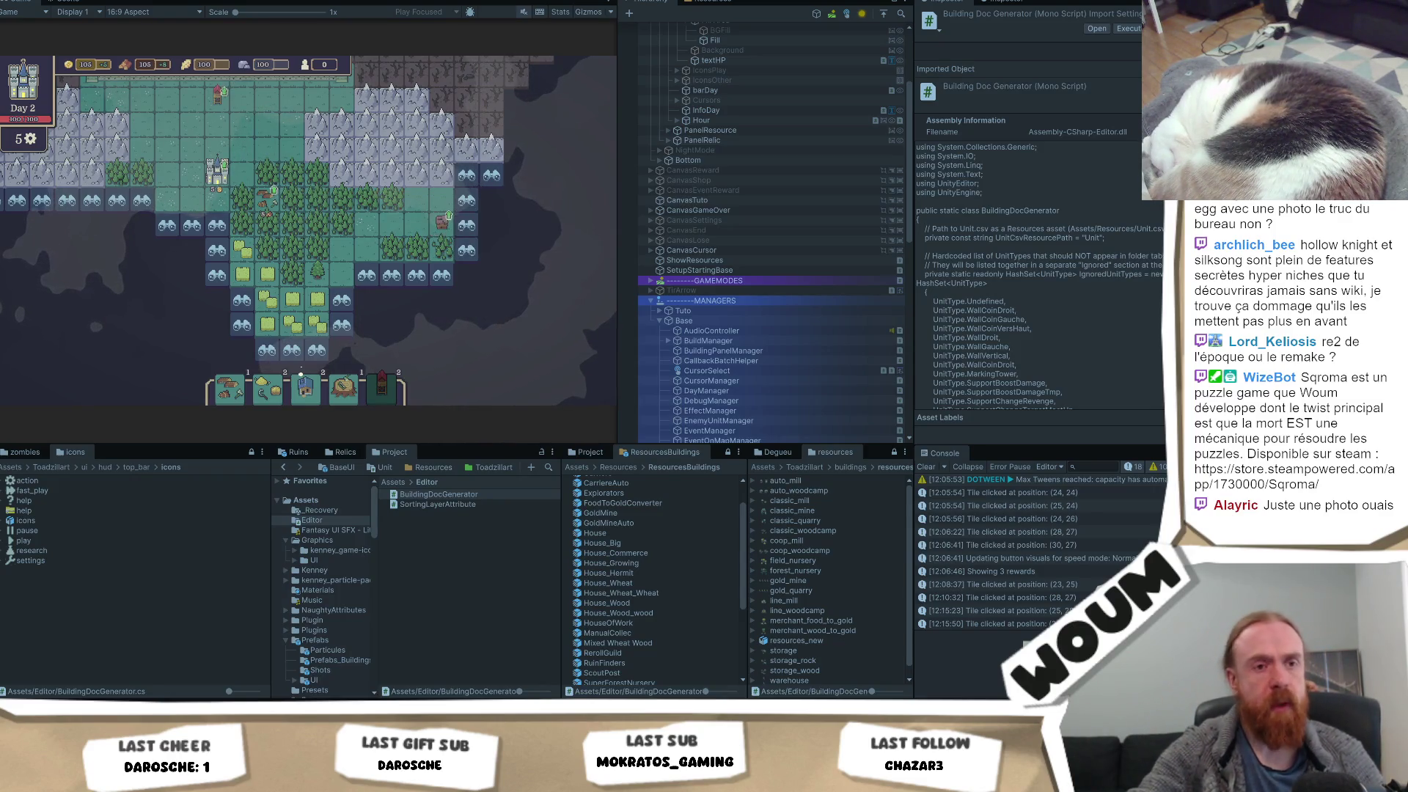
click(431, 467)
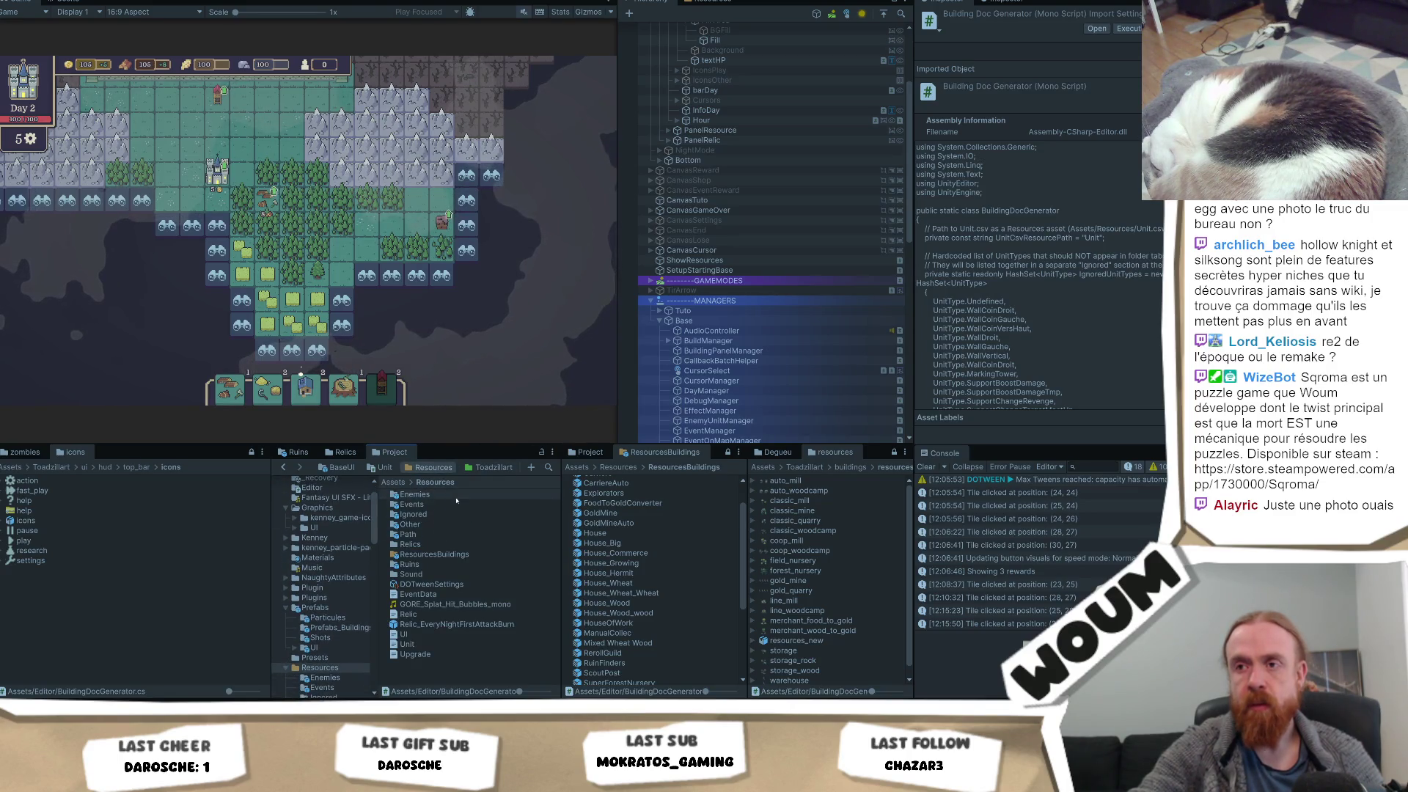
Check the Resources/Events folder, return to Resources, then open the Ruins folder
double_click(439, 505)
click(438, 485)
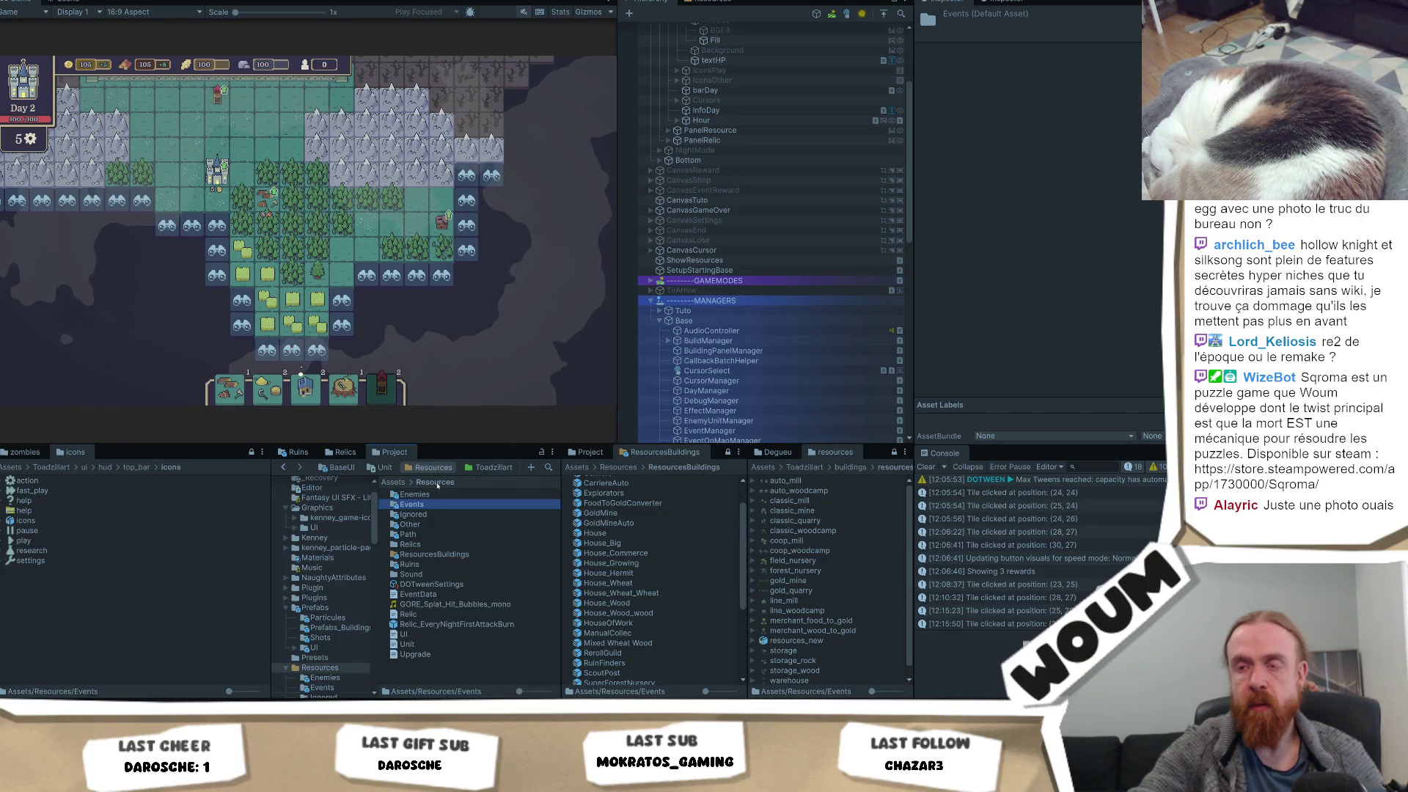
double_click(453, 564)
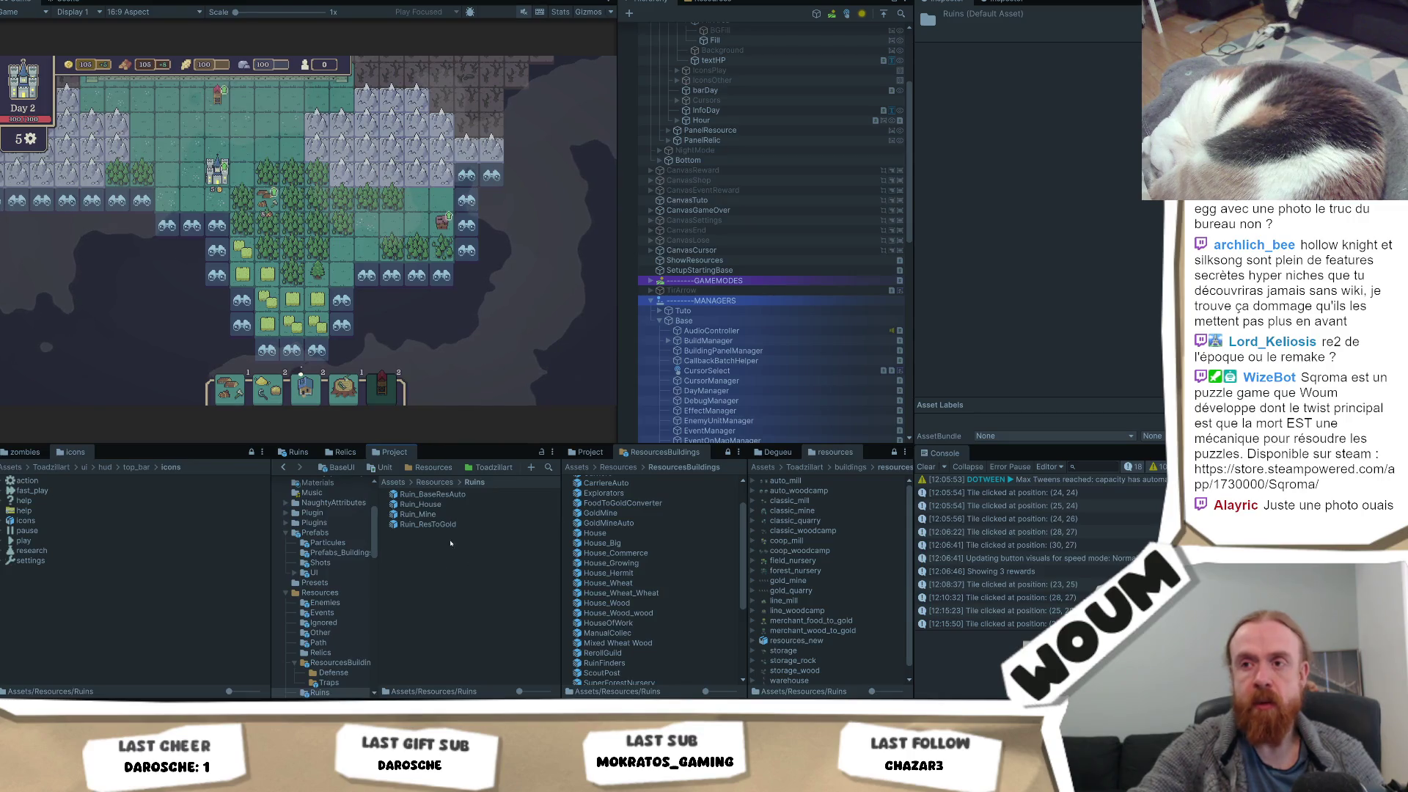